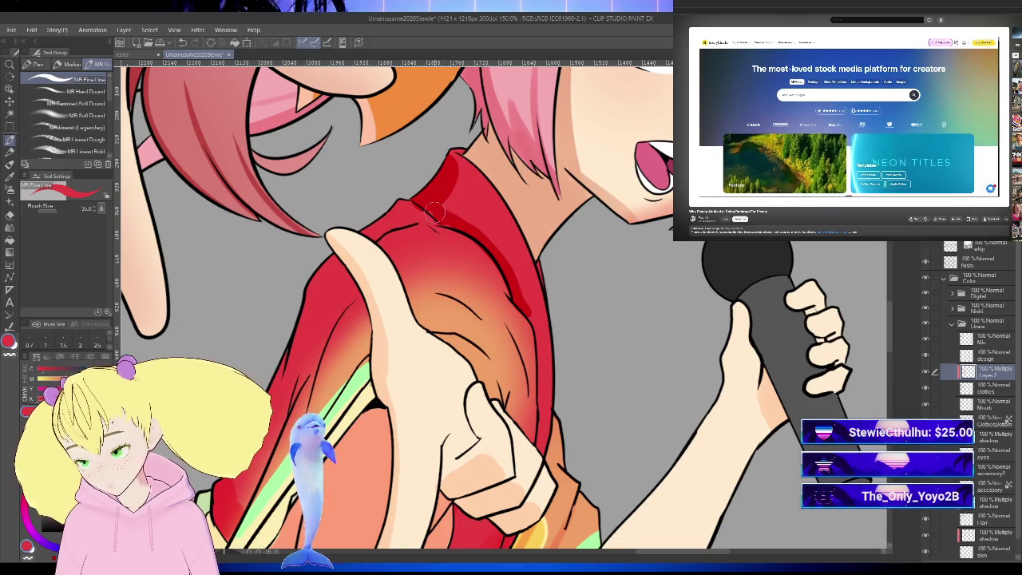
Step: Darken the red shading on the kimono collar, then check it mirrored and zoomed out
{"action": "mouse_move", "coordinate": [487, 248]}
{"action": "left_mouse_down"}
{"action": "mouse_move", "coordinate": [459, 211]}
{"action": "mouse_move", "coordinate": [531, 320]}
{"action": "left_mouse_up"}
{"action": "scroll", "coordinate": [535, 320], "scroll_direction": "down", "scroll_amount": 4}
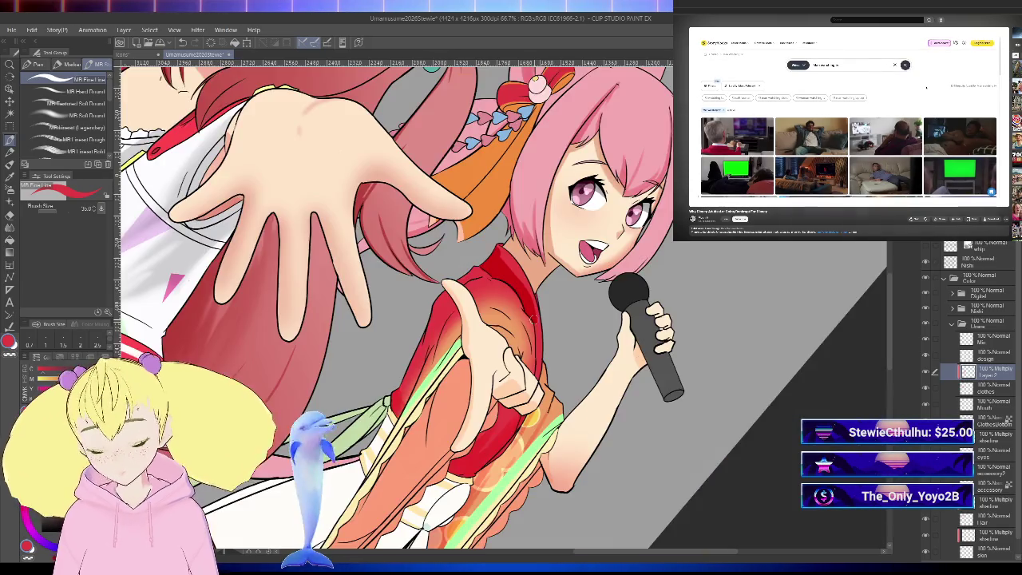
{"action": "key", "text": "h"}
{"action": "scroll", "coordinate": [519, 321], "scroll_direction": "up", "scroll_amount": 1}
{"action": "scroll", "coordinate": [519, 321], "scroll_direction": "up", "scroll_amount": 3}
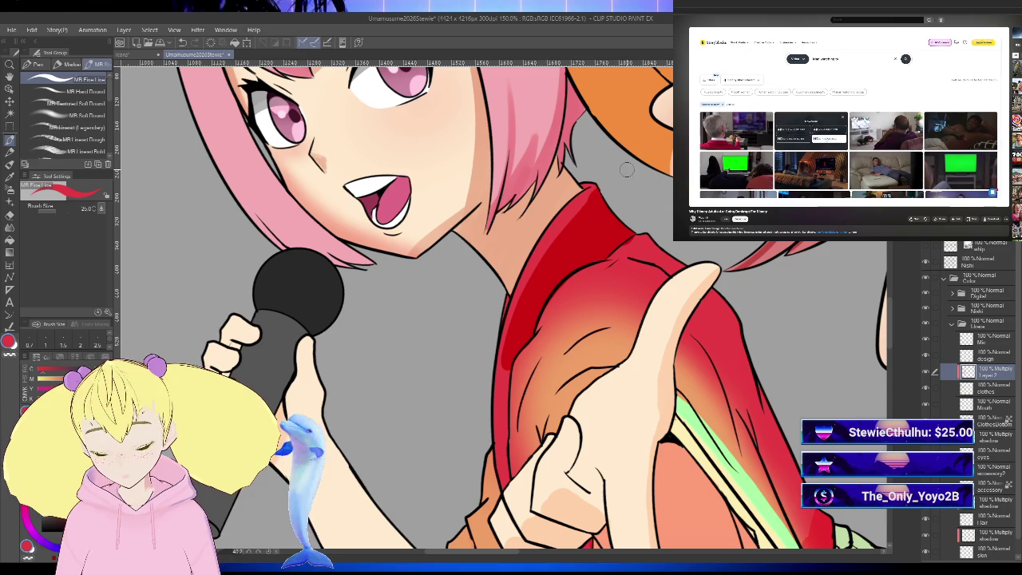
{"action": "scroll", "coordinate": [588, 189], "scroll_direction": "down", "scroll_amount": 3}
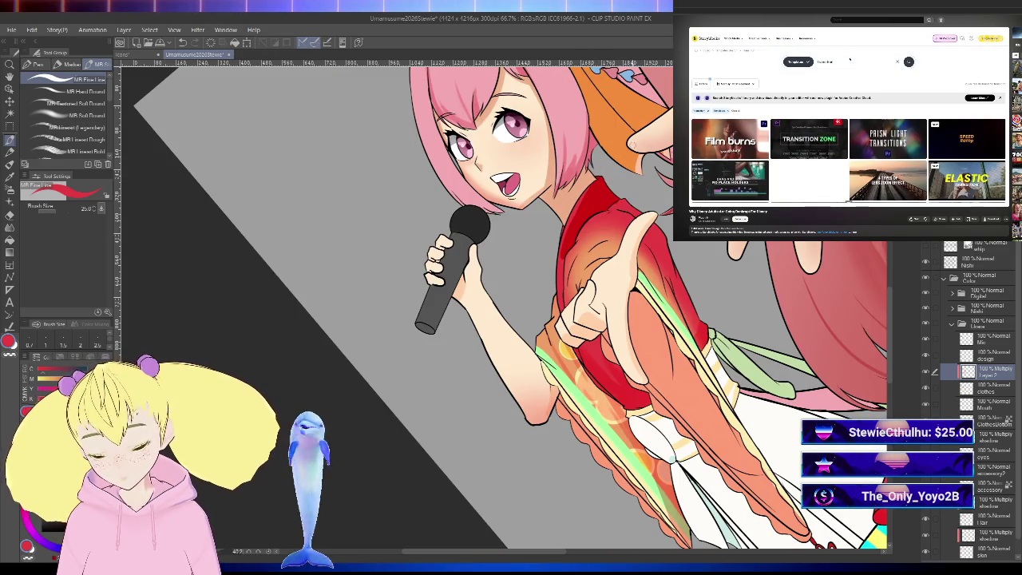
{"action": "scroll", "coordinate": [548, 377], "scroll_direction": "up", "scroll_amount": 2}
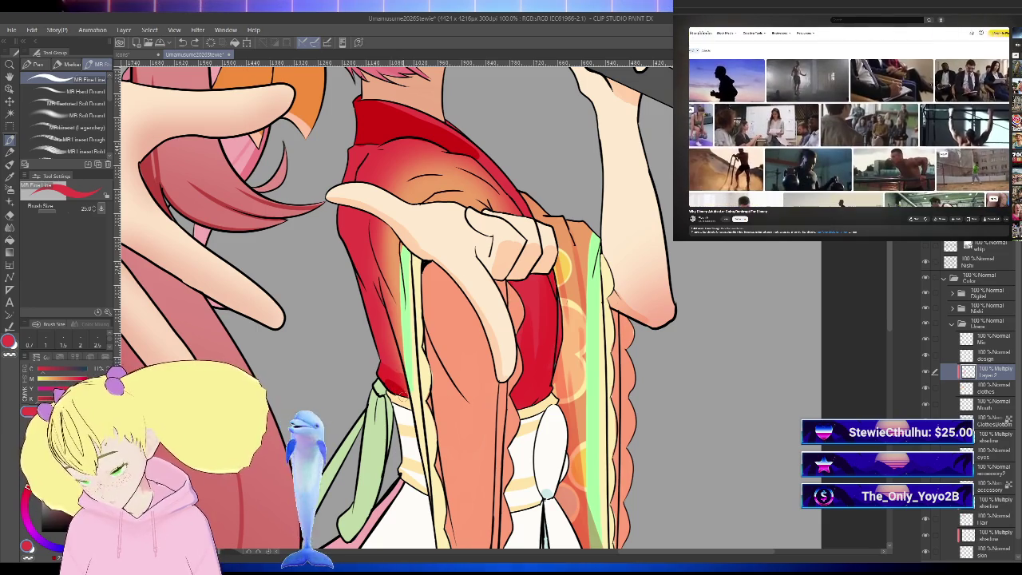
{"action": "key", "text": "ctrl+minus"}
{"action": "key", "text": "h"}
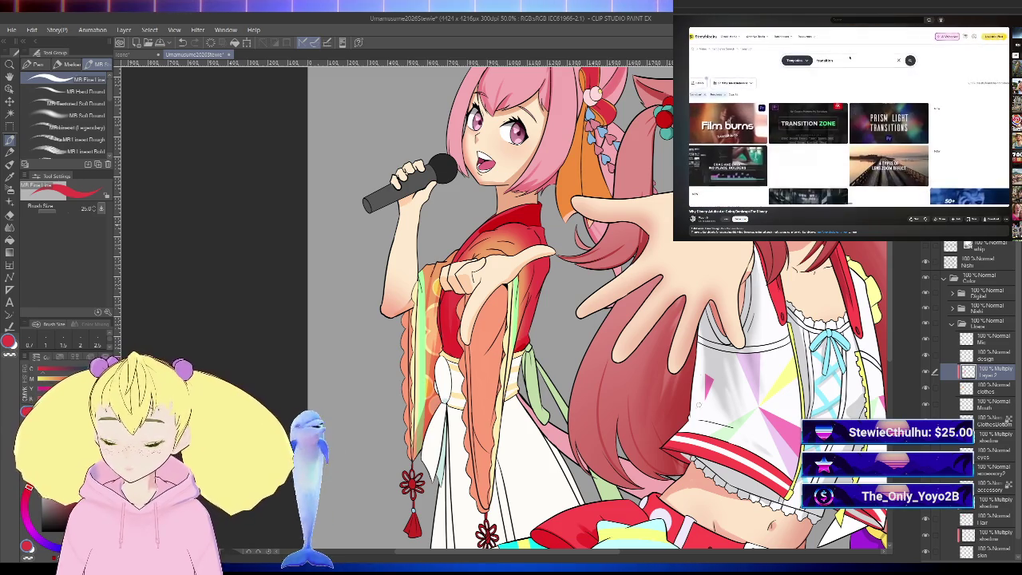
Step: Pan the view down to the lower kimono sleeves and return to the pen brushes
{"action": "key", "text": "h"}
{"action": "left_click_drag", "start_coordinate": [698, 418], "coordinate": [721, 366]}
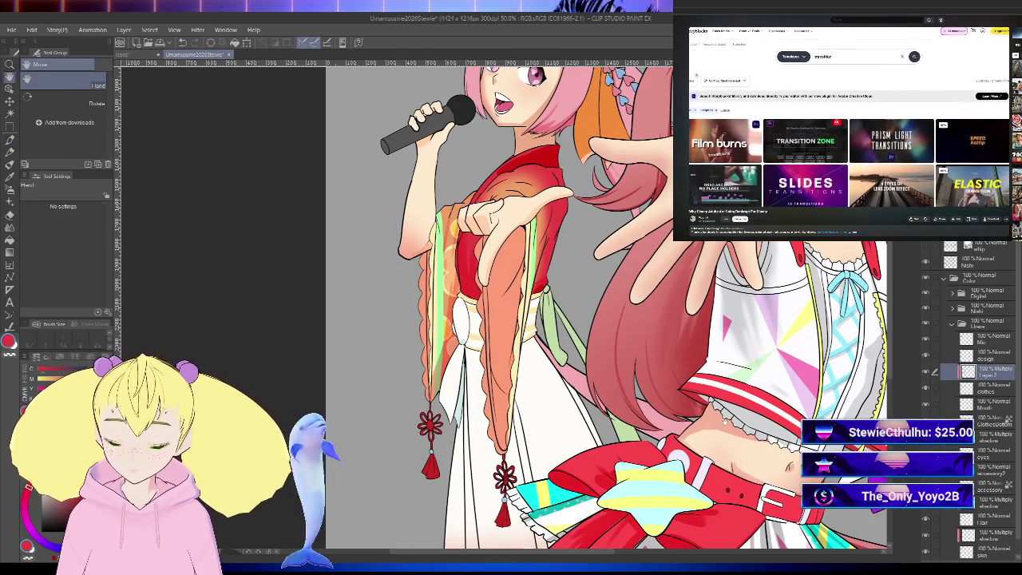
{"action": "left_click_drag", "start_coordinate": [723, 443], "coordinate": [717, 416]}
{"action": "key", "text": "p"}
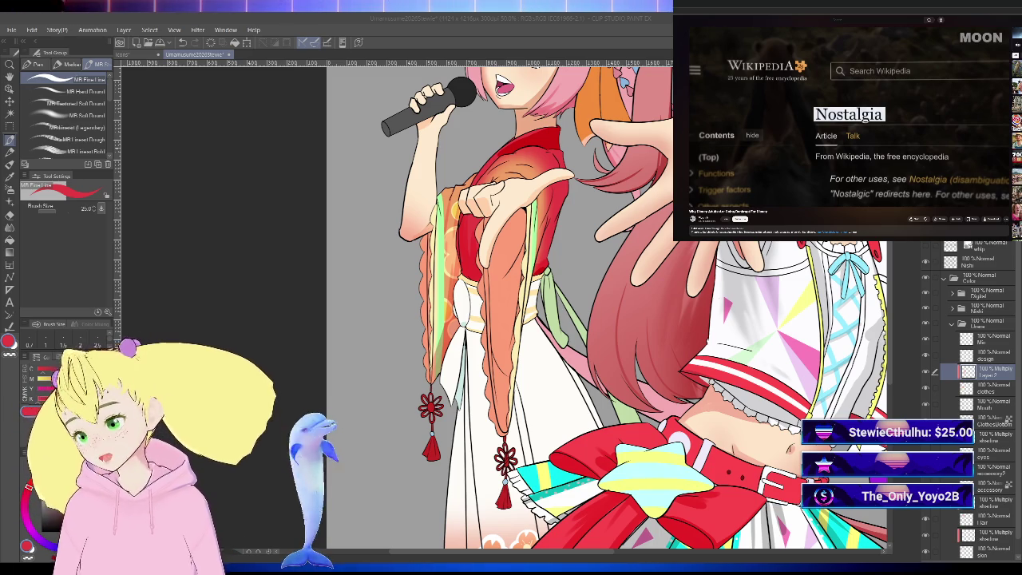
{"action": "left_click", "coordinate": [47, 50]}
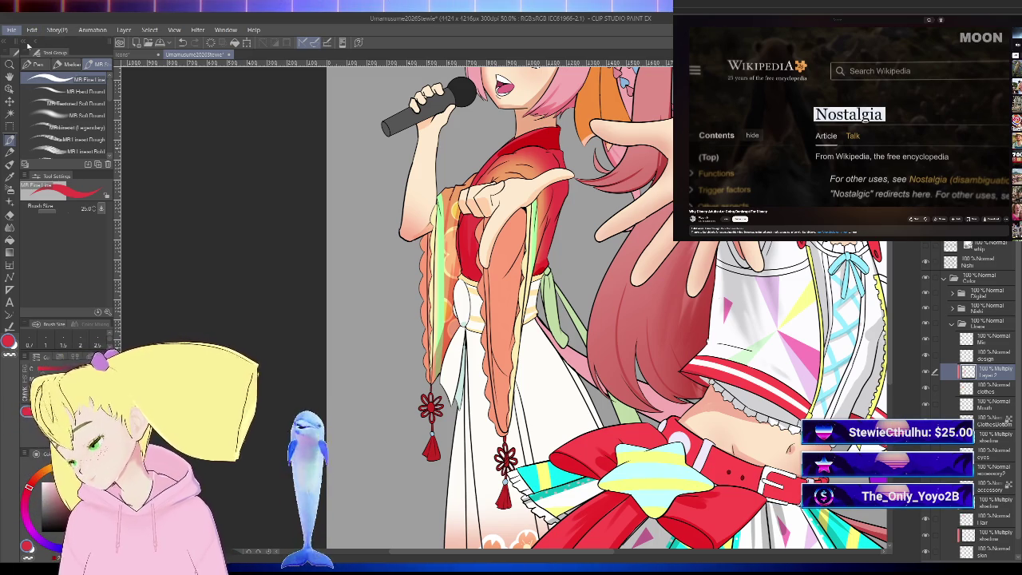
Step: On a new blank canvas, sketch a mouse's nose, ear, body and paw with the Thick paint brush
{"action": "key", "text": "Return"}
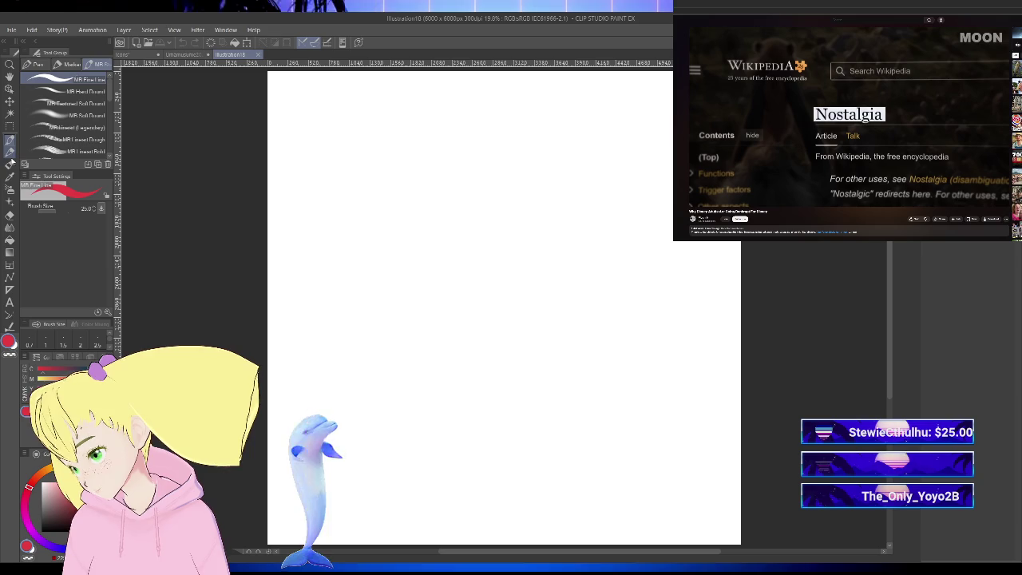
{"action": "left_click", "coordinate": [10, 164]}
{"action": "scroll", "coordinate": [506, 242], "scroll_direction": "up", "scroll_amount": 1}
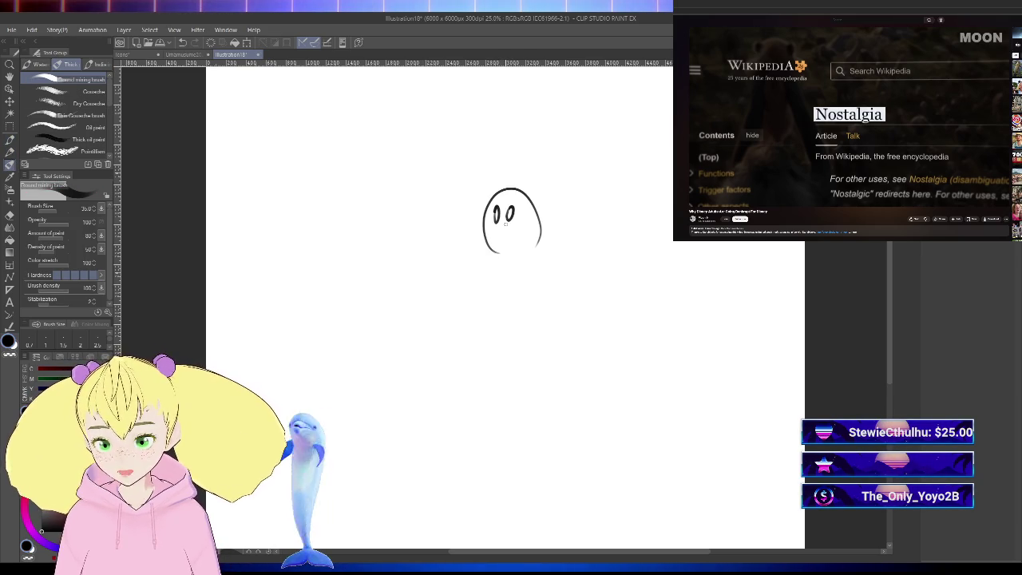
{"action": "left_click_drag", "start_coordinate": [474, 200], "coordinate": [479, 209]}
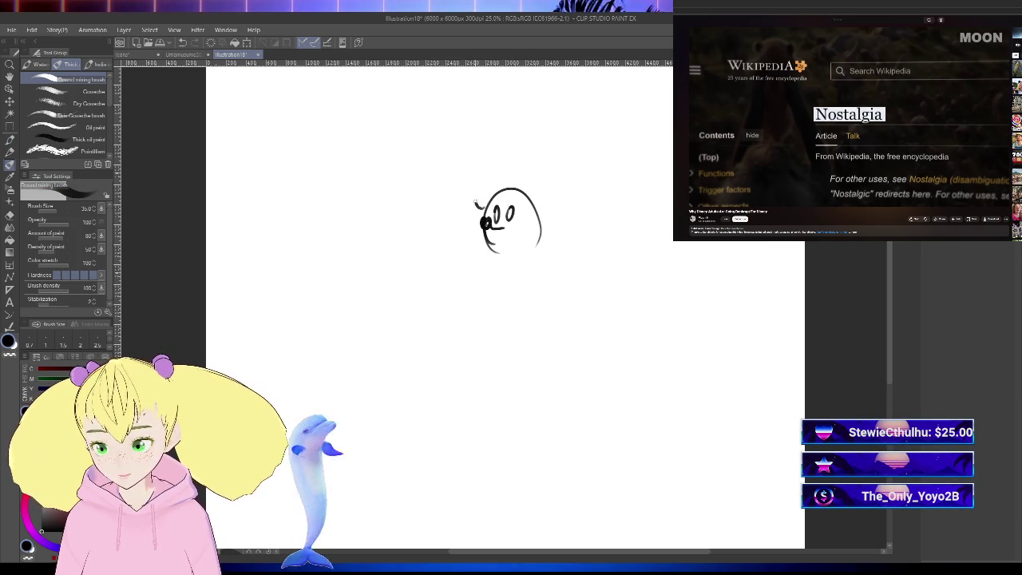
{"action": "left_click_drag", "start_coordinate": [544, 171], "coordinate": [549, 206]}
{"action": "mouse_move", "coordinate": [506, 262]}
{"action": "left_mouse_down"}
{"action": "mouse_move", "coordinate": [524, 254]}
{"action": "mouse_move", "coordinate": [545, 305]}
{"action": "left_mouse_up"}
{"action": "left_click_drag", "start_coordinate": [482, 303], "coordinate": [488, 319]}
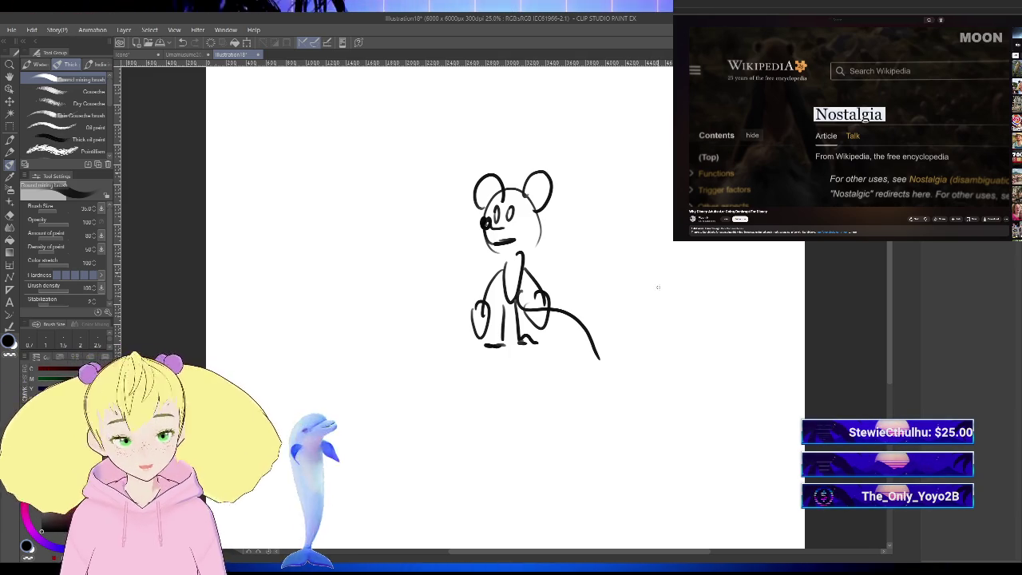
Step: Look over the mouse sketch, then return to the Umamusume2026Stewie illustration
{"action": "left_click_drag", "start_coordinate": [694, 292], "coordinate": [713, 352]}
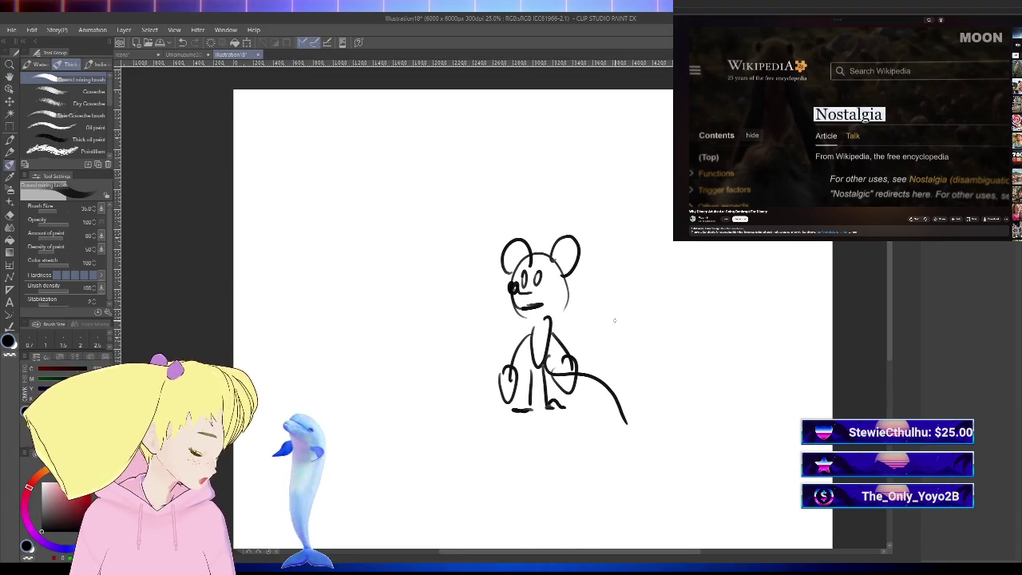
{"action": "scroll", "coordinate": [551, 279], "scroll_direction": "up", "scroll_amount": 2}
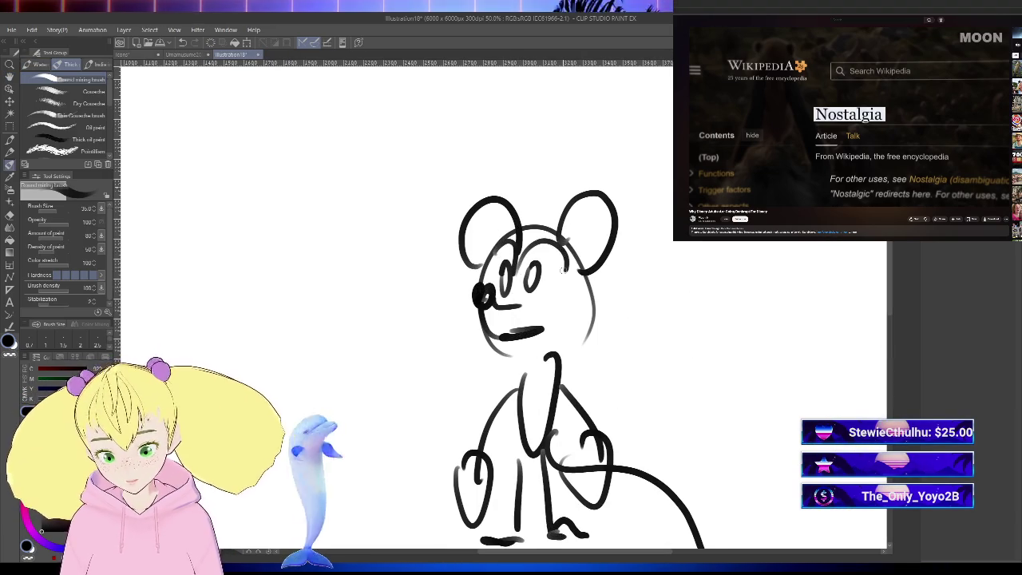
{"action": "scroll", "coordinate": [562, 270], "scroll_direction": "down", "scroll_amount": 4}
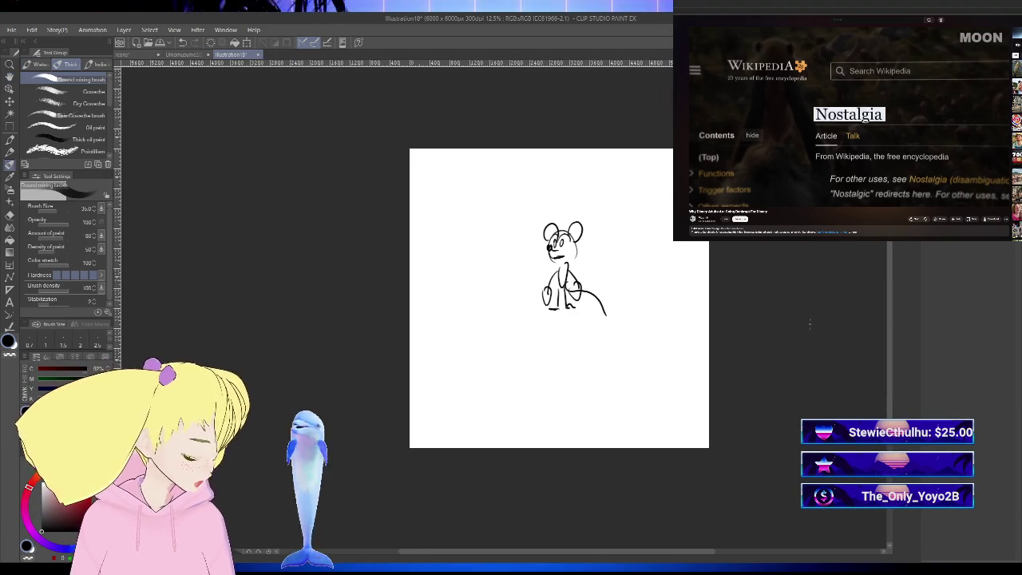
{"action": "left_click", "coordinate": [196, 53]}
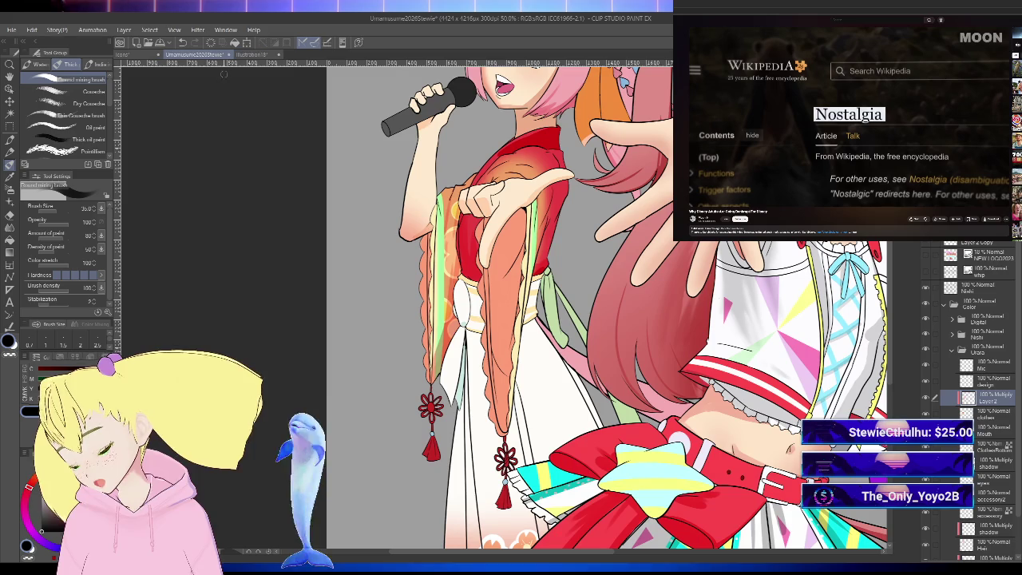
Step: Bring the kimono into close view and remove the multiply layer Layer2 with Ctrl+E
{"action": "scroll", "coordinate": [511, 304], "scroll_direction": "down", "scroll_amount": 2}
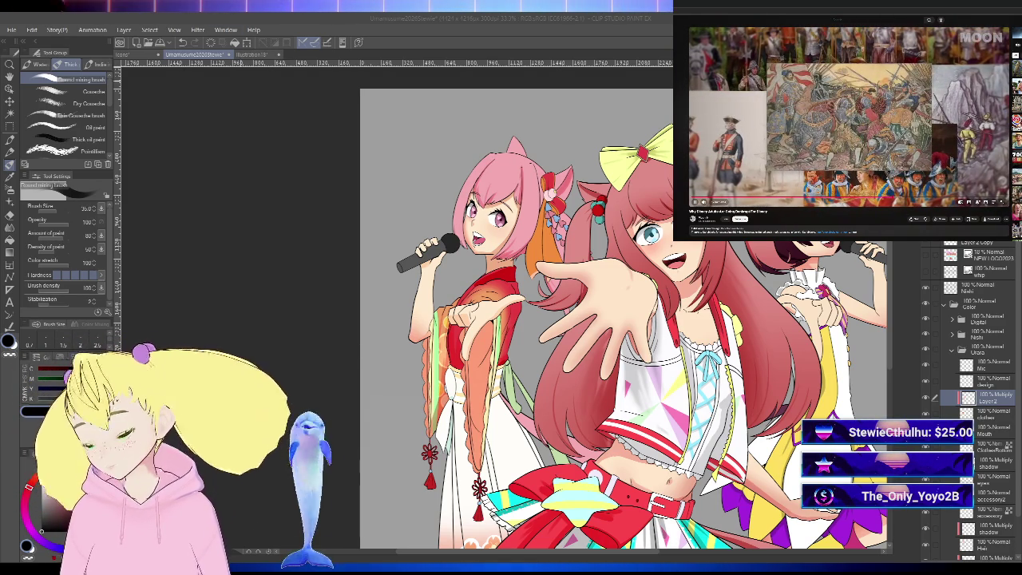
{"action": "scroll", "coordinate": [664, 462], "scroll_direction": "up", "scroll_amount": 2}
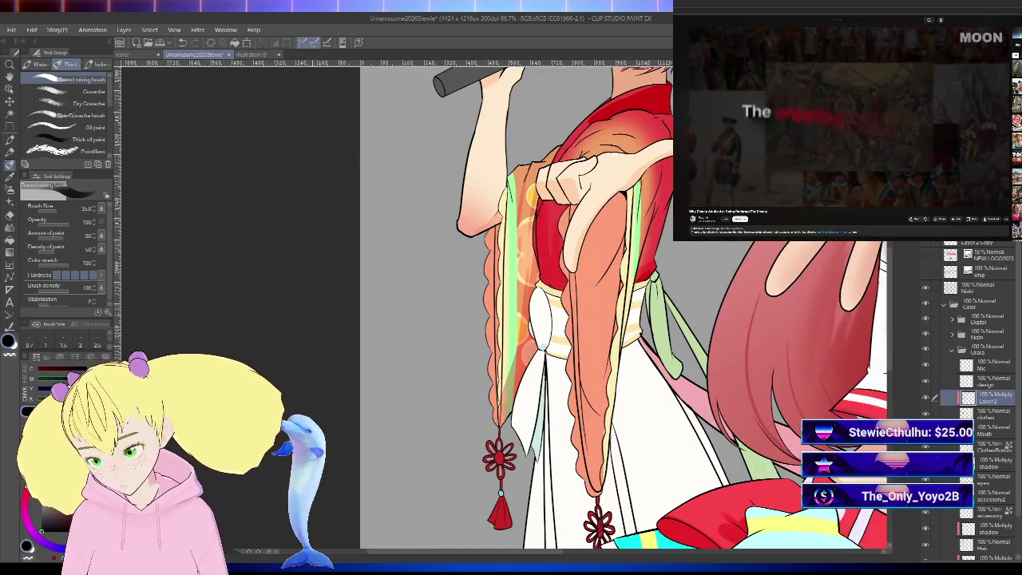
{"action": "mouse_move", "coordinate": [729, 410]}
{"action": "left_mouse_down"}
{"action": "mouse_move", "coordinate": [665, 462]}
{"action": "mouse_move", "coordinate": [591, 216]}
{"action": "mouse_move", "coordinate": [455, 183]}
{"action": "left_mouse_up"}
{"action": "scroll", "coordinate": [591, 215], "scroll_direction": "down", "scroll_amount": 2}
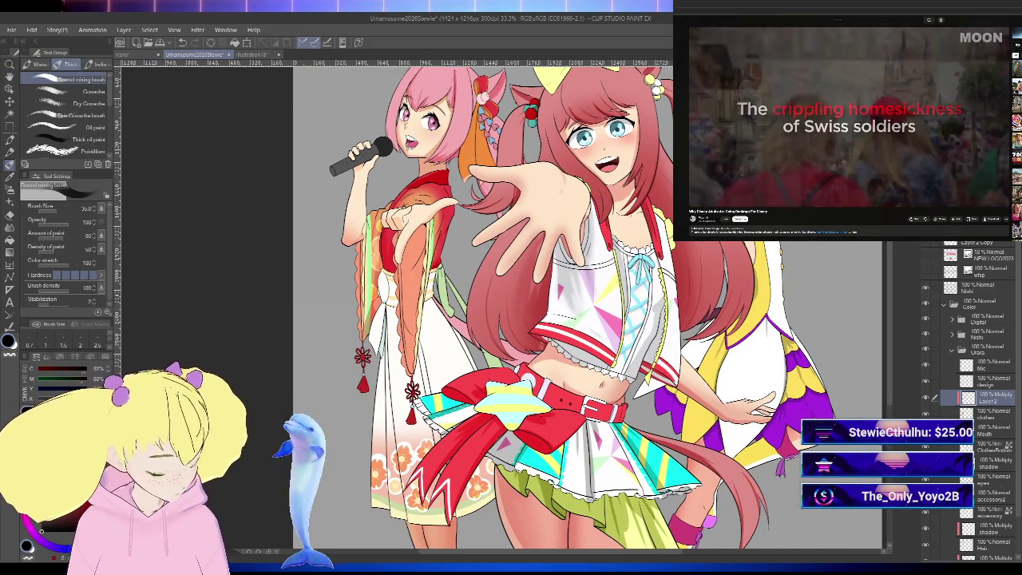
{"action": "key", "text": "ctrl+e"}
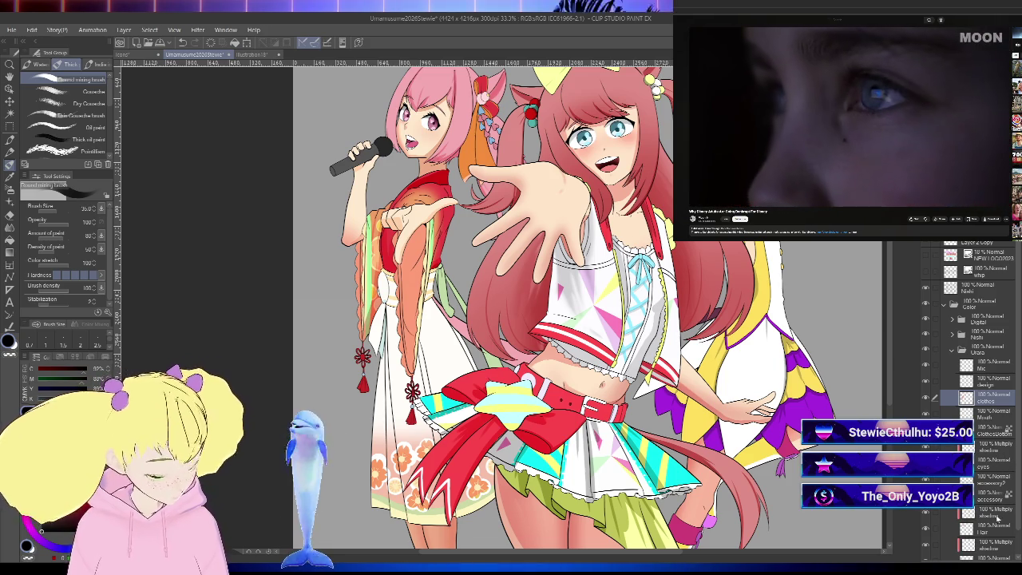
Step: Add a new raster layer beneath the clothes layer and set the drawing colour to white
{"action": "left_click", "coordinate": [1008, 430]}
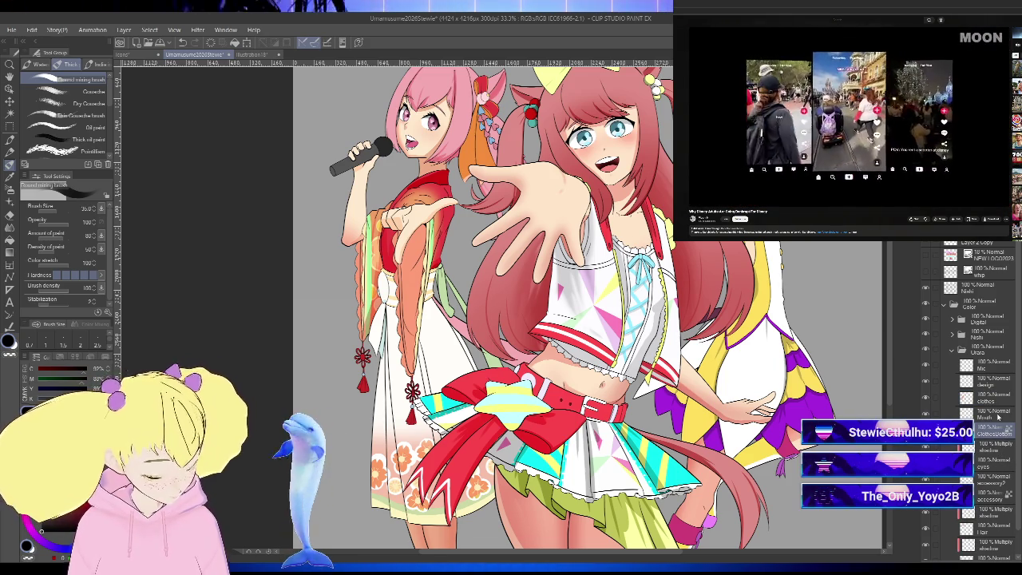
{"action": "key", "text": "ctrl+shift+n"}
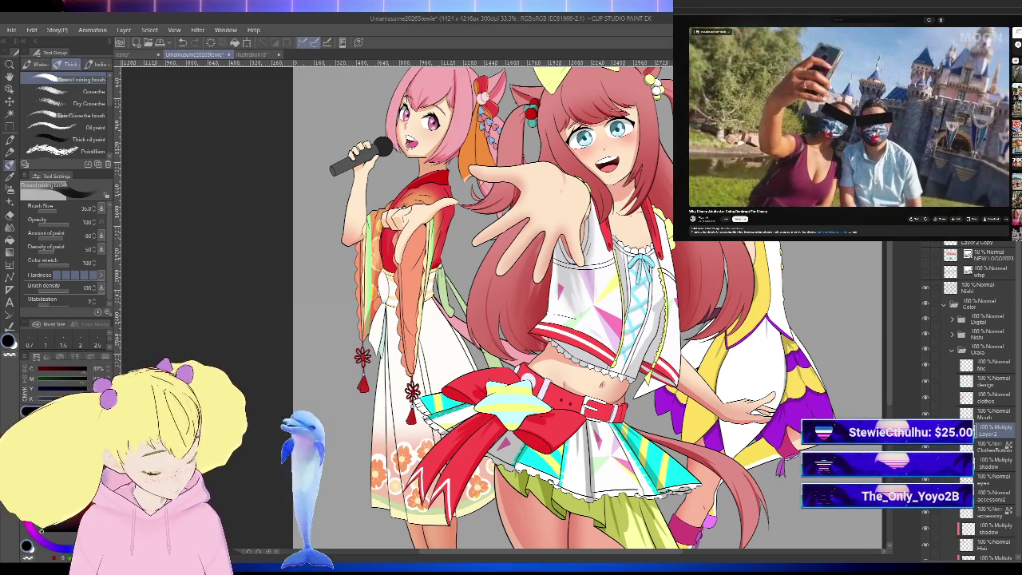
{"action": "key", "text": "x"}
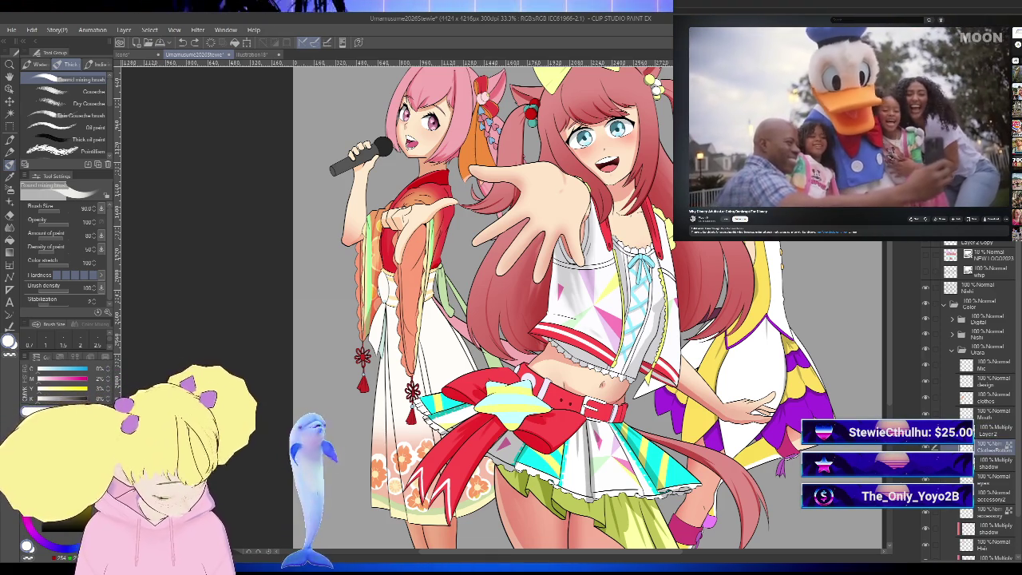
{"action": "scroll", "coordinate": [578, 307], "scroll_direction": "up", "scroll_amount": 1}
Step: Zoom into the skirt and shade it with one long stroke from waist to hem
{"action": "scroll", "coordinate": [559, 306], "scroll_direction": "up", "scroll_amount": 1}
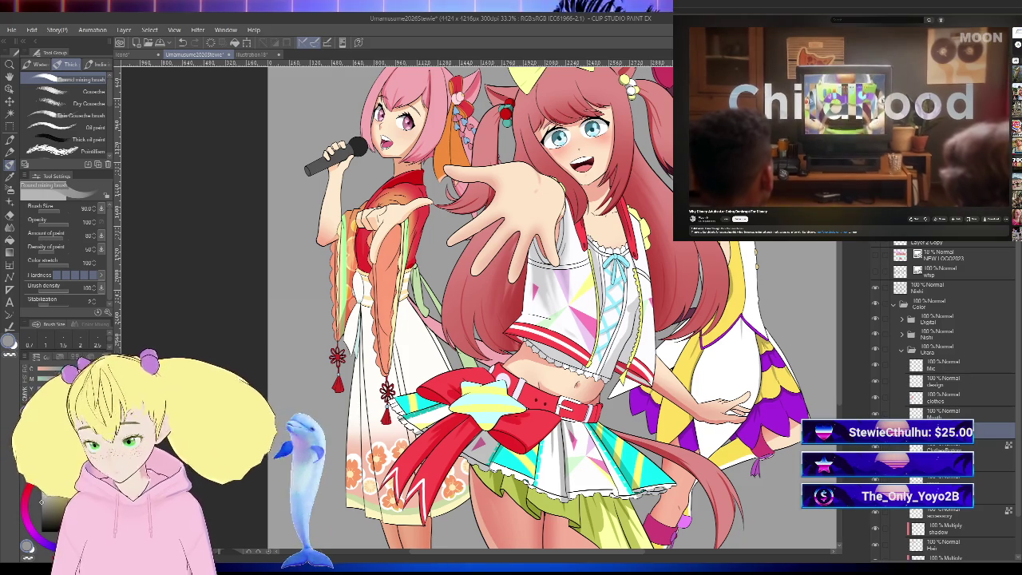
{"action": "scroll", "coordinate": [397, 463], "scroll_direction": "up", "scroll_amount": 2}
{"action": "mouse_move", "coordinate": [326, 237]}
{"action": "left_mouse_down"}
{"action": "mouse_move", "coordinate": [376, 109]}
{"action": "mouse_move", "coordinate": [423, 415]}
{"action": "mouse_move", "coordinate": [431, 187]}
{"action": "left_mouse_up"}
{"action": "key", "text": "ctrl+z"}
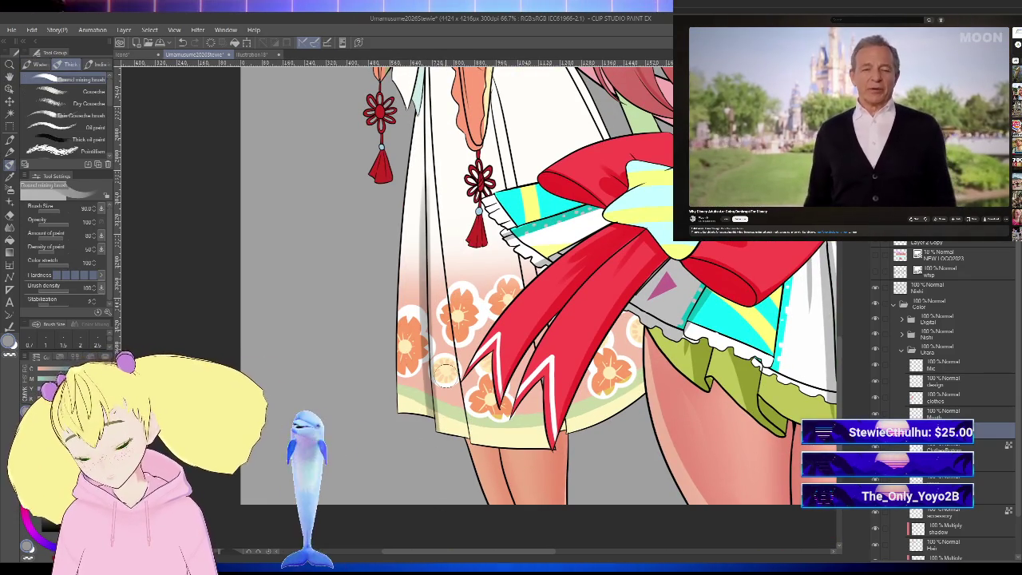
{"action": "key", "text": "ctrl+z"}
{"action": "left_click_drag", "start_coordinate": [415, 92], "coordinate": [478, 421]}
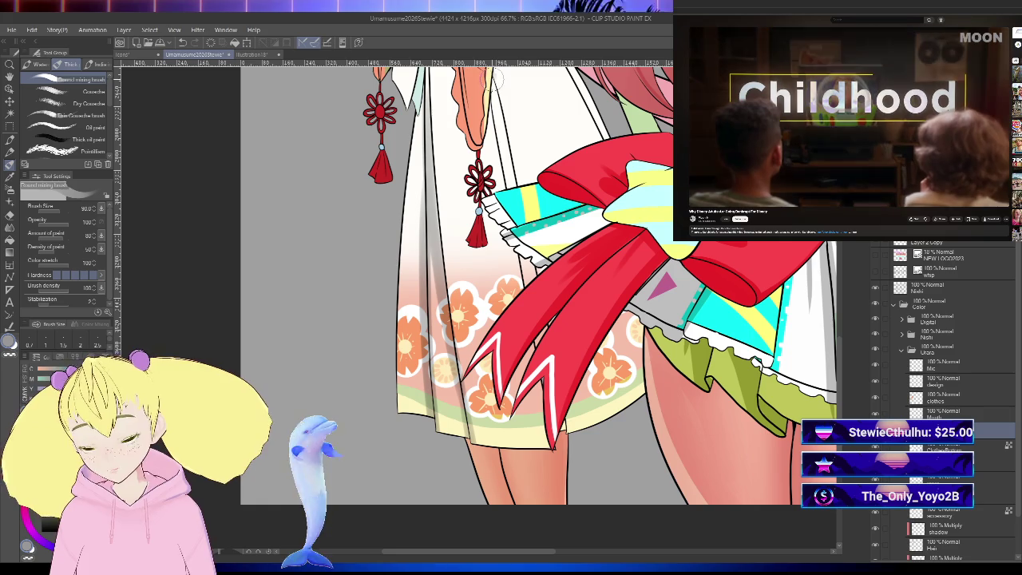
Step: Fill a thin strip of the dress with grey-green shadow using the Fill tool
{"action": "left_click_drag", "start_coordinate": [592, 106], "coordinate": [565, 173]}
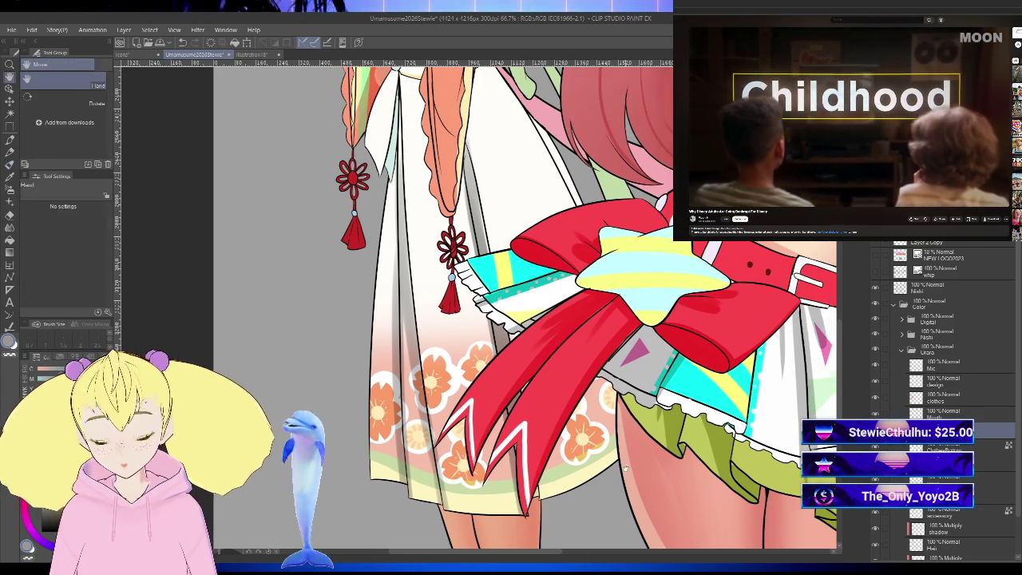
{"action": "scroll", "coordinate": [502, 160], "scroll_direction": "down", "scroll_amount": 1}
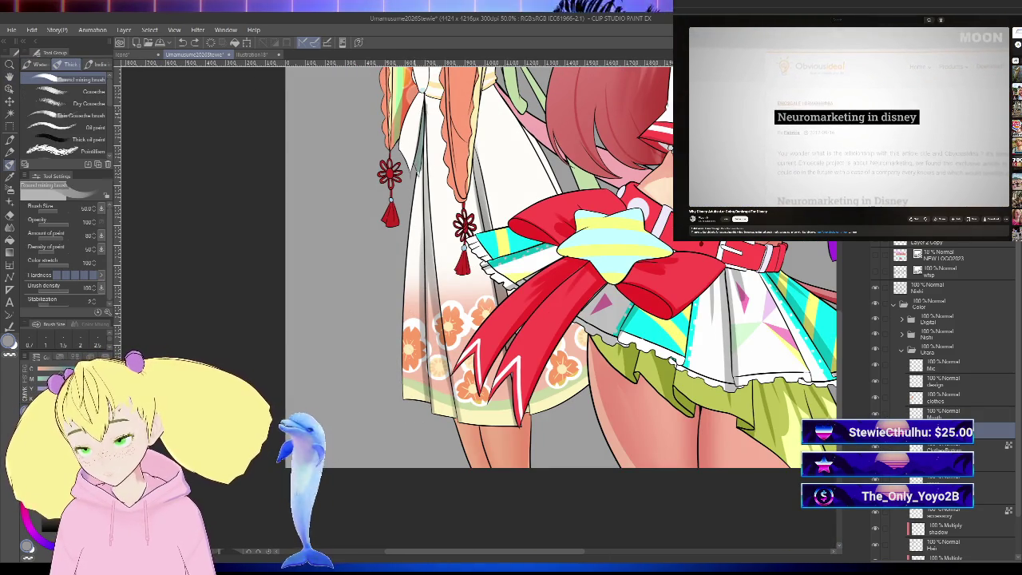
{"action": "scroll", "coordinate": [404, 239], "scroll_direction": "up", "scroll_amount": 1}
{"action": "scroll", "coordinate": [403, 240], "scroll_direction": "up", "scroll_amount": 1}
{"action": "scroll", "coordinate": [403, 240], "scroll_direction": "up", "scroll_amount": 1}
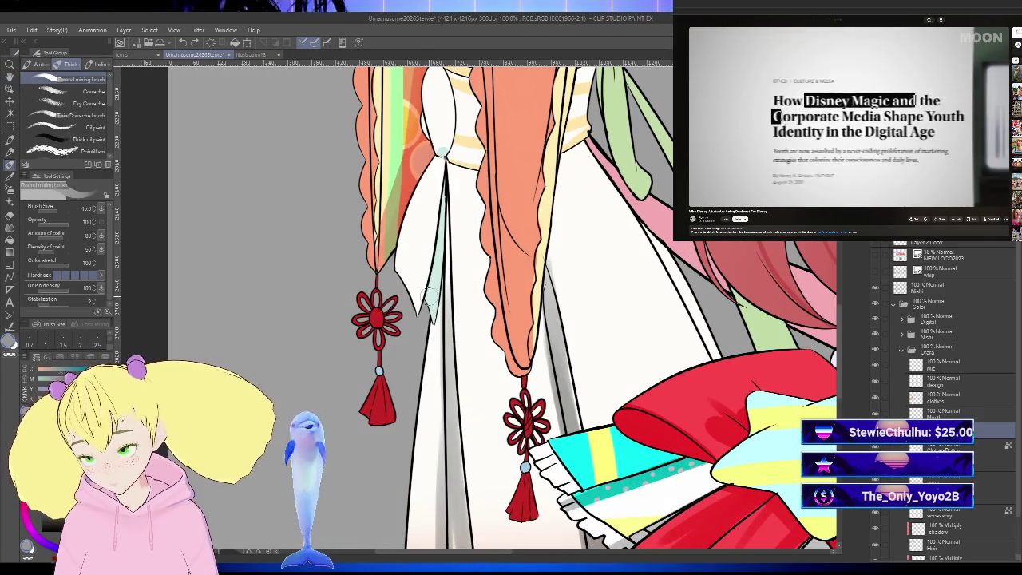
{"action": "key", "text": "g"}
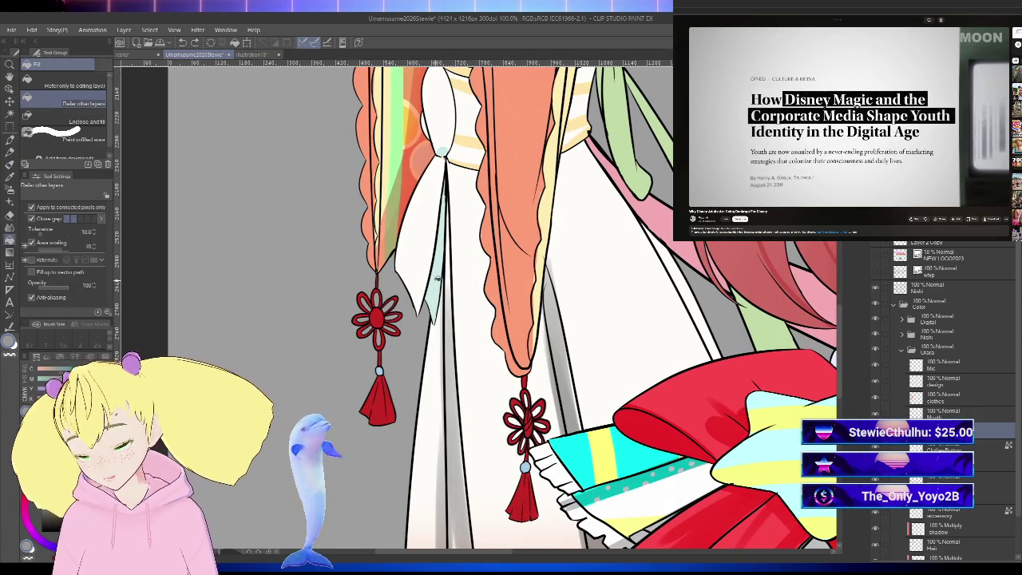
{"action": "left_click", "coordinate": [448, 257]}
{"action": "key", "text": "ctrl+z"}
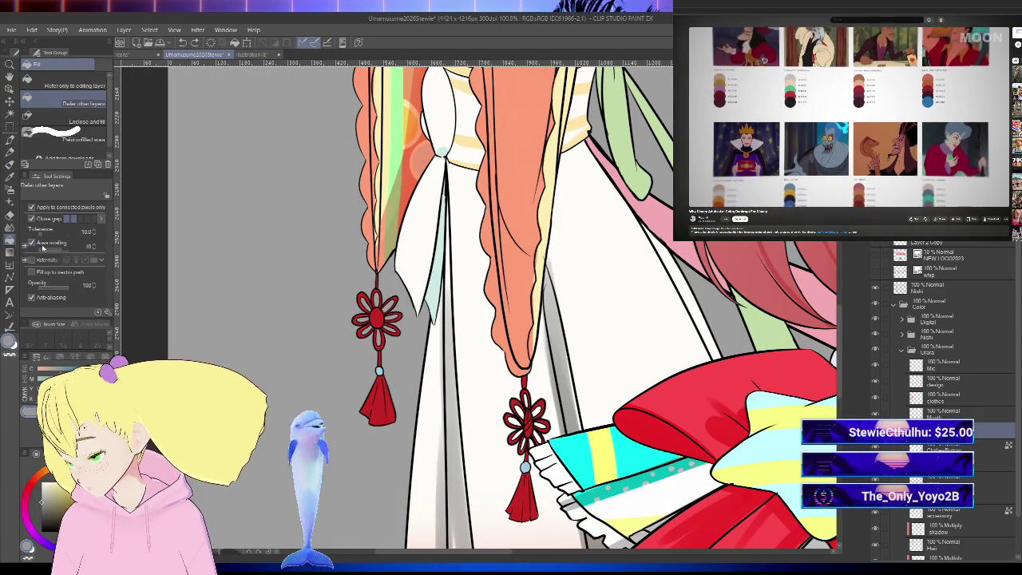
{"action": "left_click", "coordinate": [445, 277]}
{"action": "scroll", "coordinate": [478, 247], "scroll_direction": "down", "scroll_amount": 1}
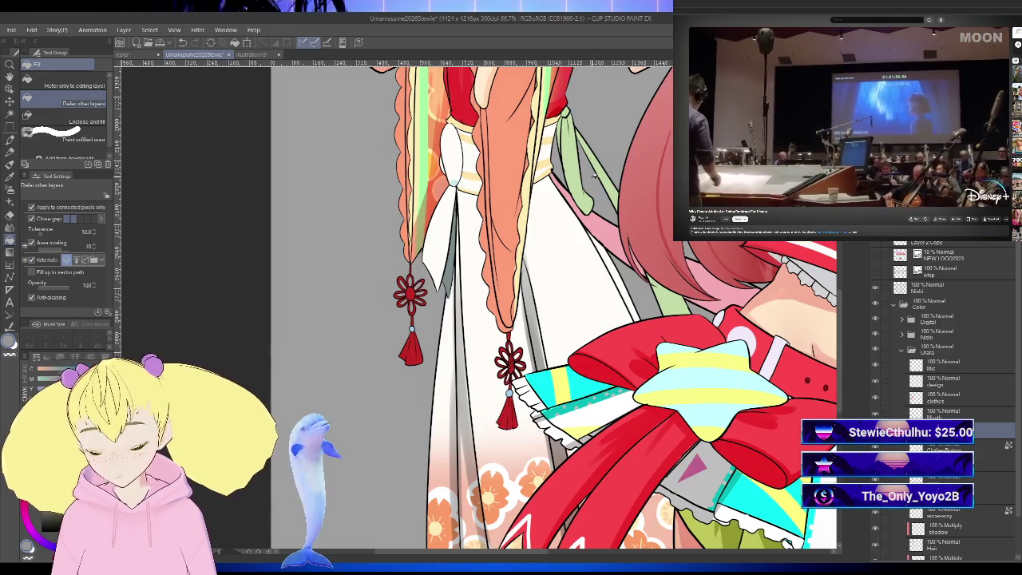
{"action": "left_click", "coordinate": [12, 171]}
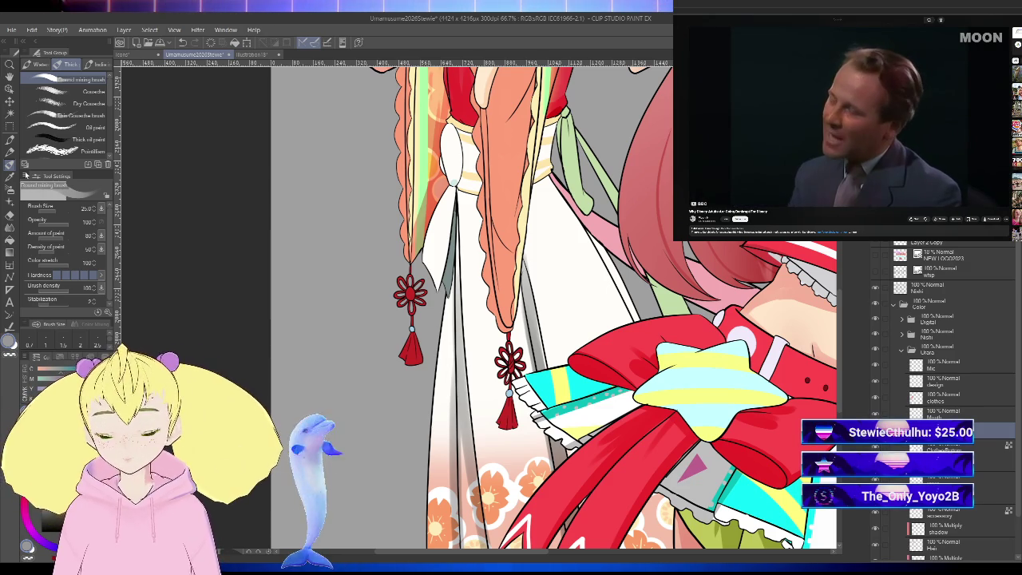
Step: Rotate around the sleeve, mirror-check it, then straighten to an upright 50% view of the whole girl
{"action": "scroll", "coordinate": [452, 167], "scroll_direction": "up", "scroll_amount": 3}
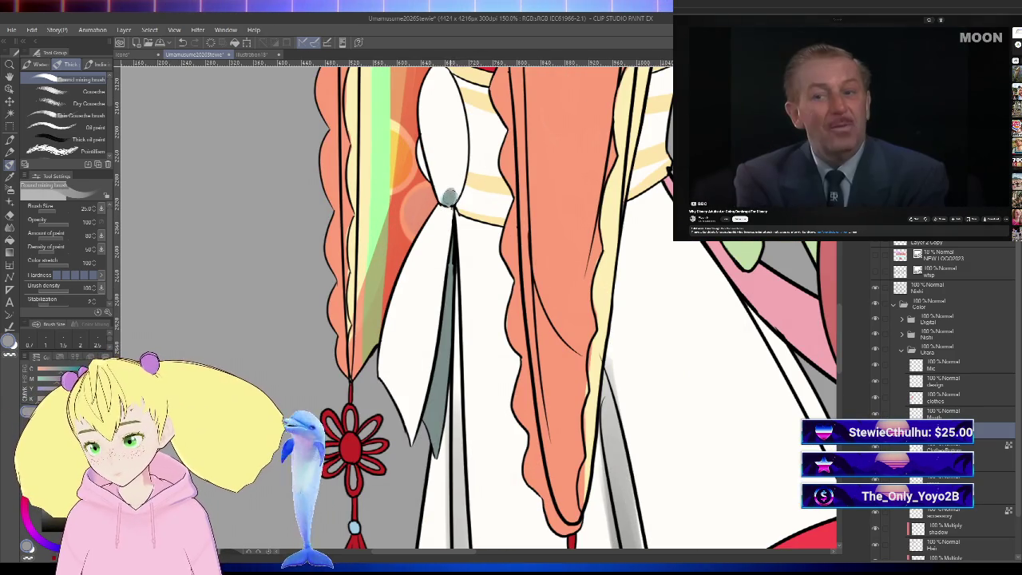
{"action": "left_click_drag", "start_coordinate": [484, 183], "coordinate": [587, 270]}
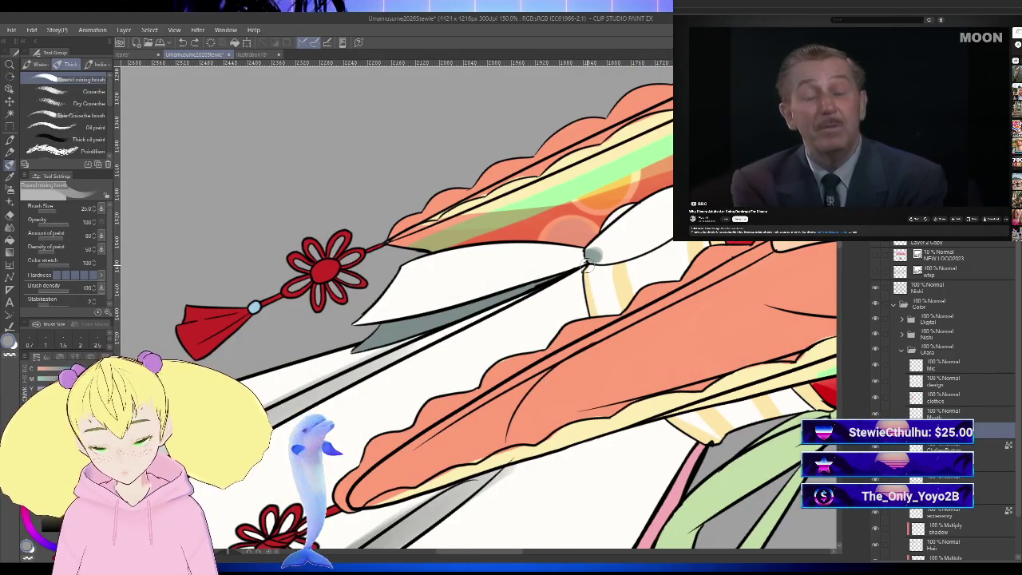
{"action": "mouse_move", "coordinate": [697, 415]}
{"action": "left_mouse_down"}
{"action": "mouse_move", "coordinate": [645, 310]}
{"action": "mouse_move", "coordinate": [575, 300]}
{"action": "left_mouse_up"}
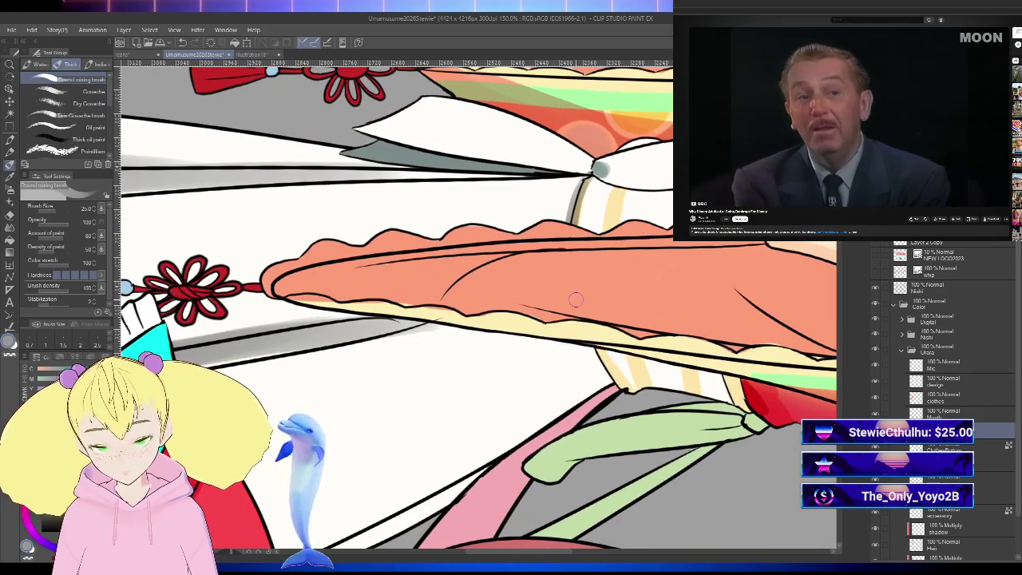
{"action": "key", "text": "ctrl+alt+0"}
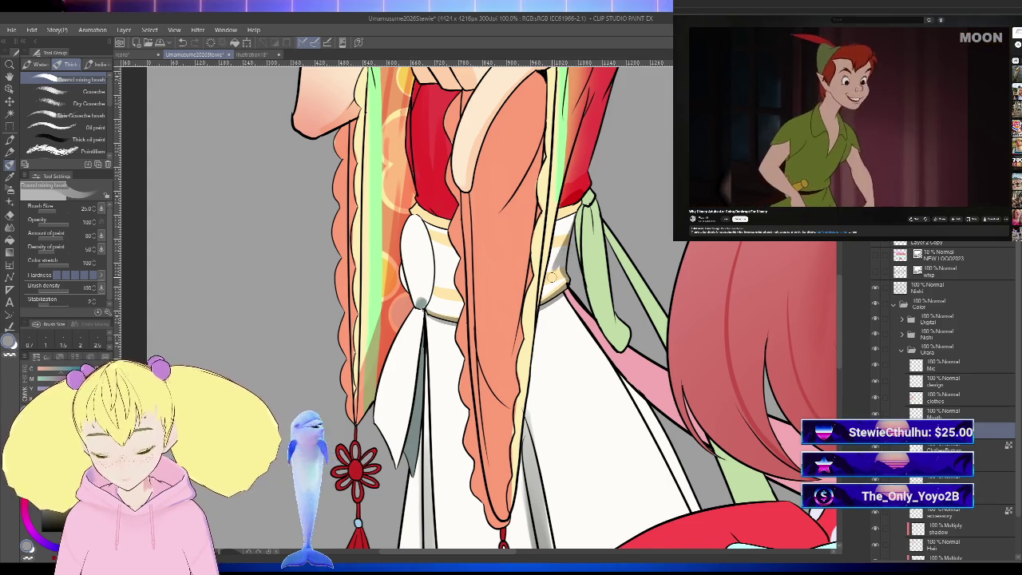
{"action": "key", "text": "h"}
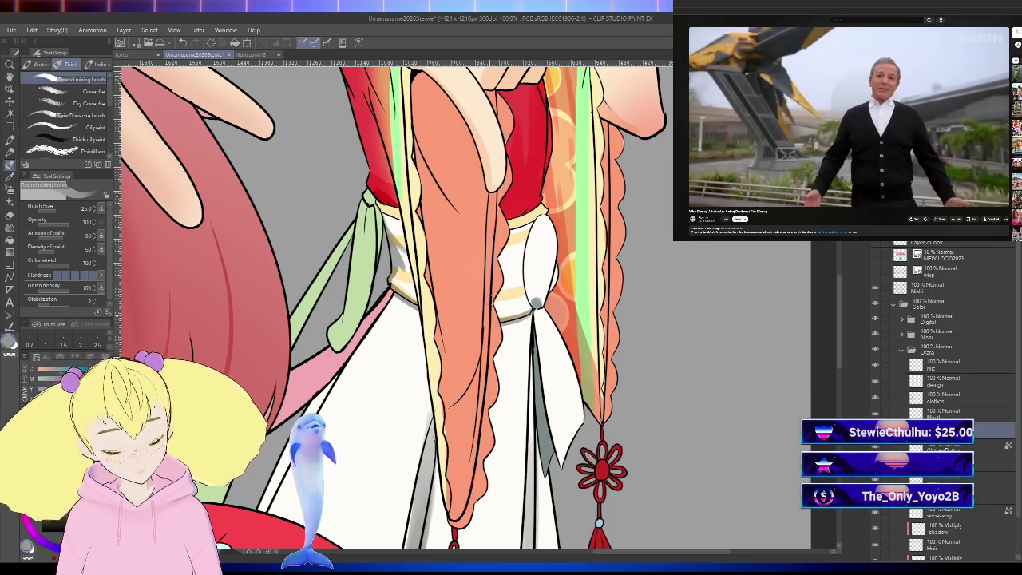
{"action": "scroll", "coordinate": [536, 302], "scroll_direction": "down", "scroll_amount": 3}
{"action": "key", "text": "h"}
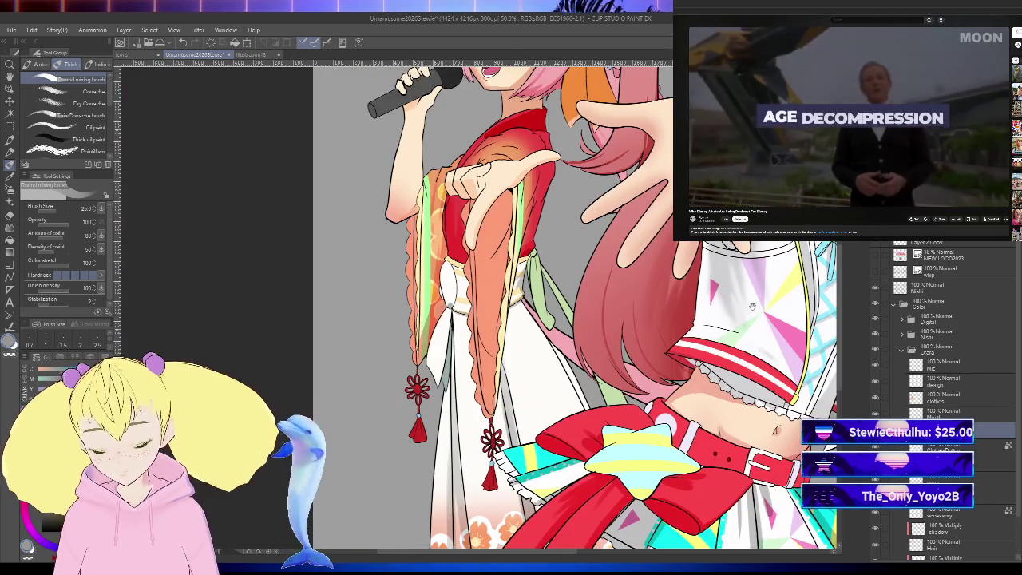
{"action": "scroll", "coordinate": [436, 307], "scroll_direction": "up", "scroll_amount": 3}
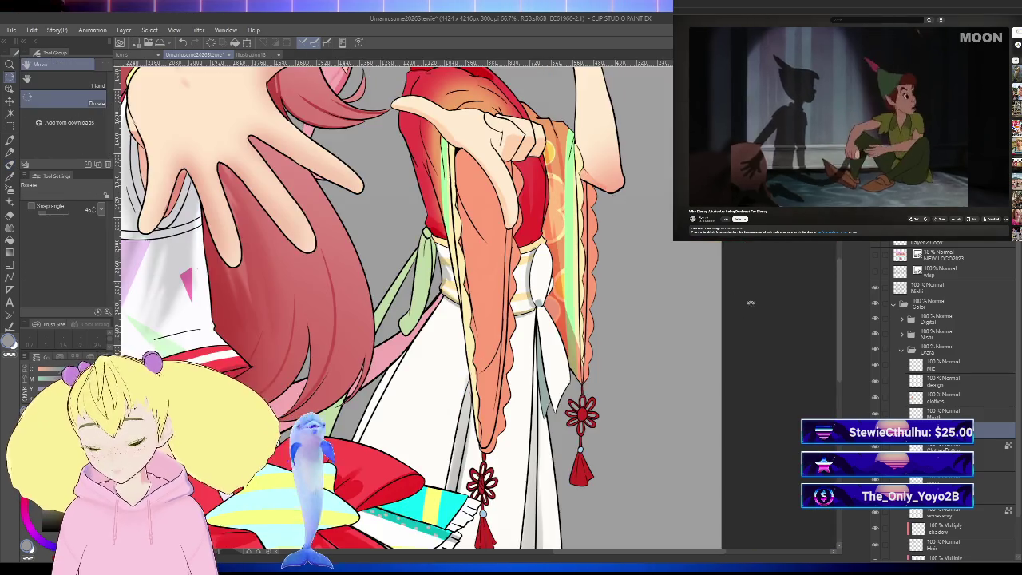
{"action": "left_click_drag", "start_coordinate": [558, 240], "coordinate": [399, 400]}
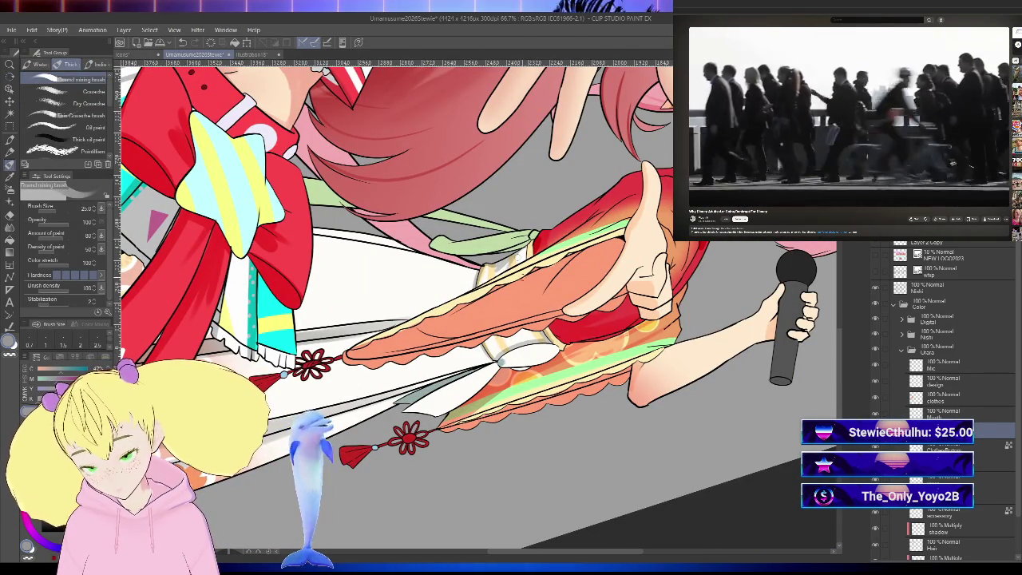
{"action": "mouse_move", "coordinate": [479, 303]}
{"action": "left_mouse_down"}
{"action": "mouse_move", "coordinate": [559, 320]}
{"action": "mouse_move", "coordinate": [471, 284]}
{"action": "left_mouse_up"}
{"action": "scroll", "coordinate": [472, 284], "scroll_direction": "up", "scroll_amount": 5}
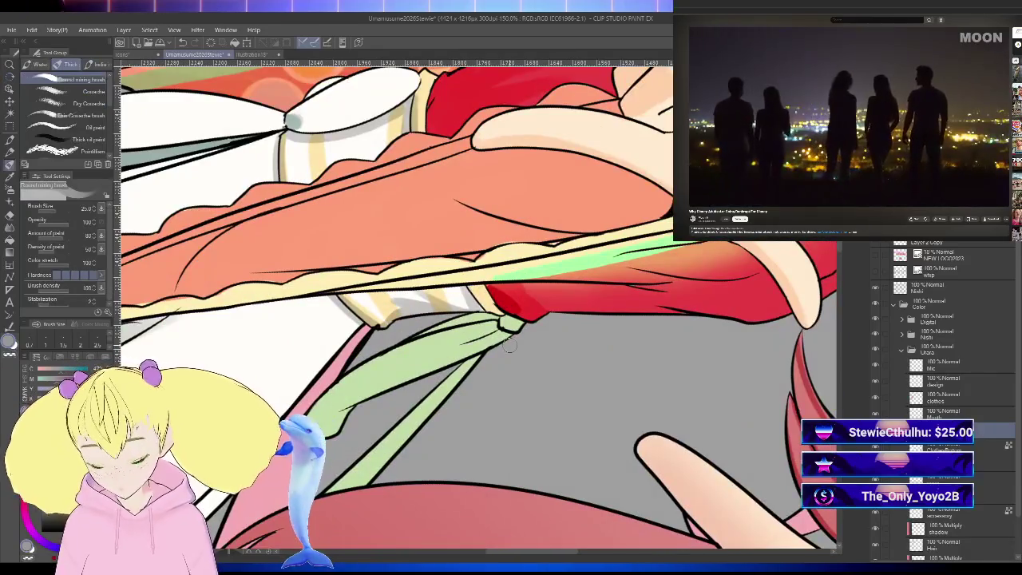
{"action": "left_click_drag", "start_coordinate": [510, 341], "coordinate": [479, 319]}
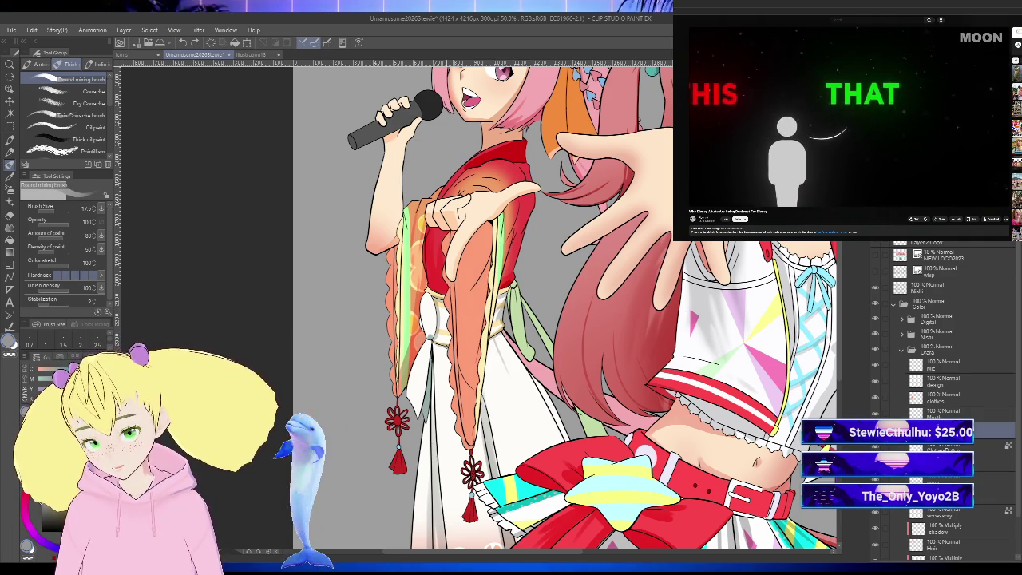
Step: Check the kimono in a horizontally mirrored view, then flip it back
{"action": "key", "text": "h"}
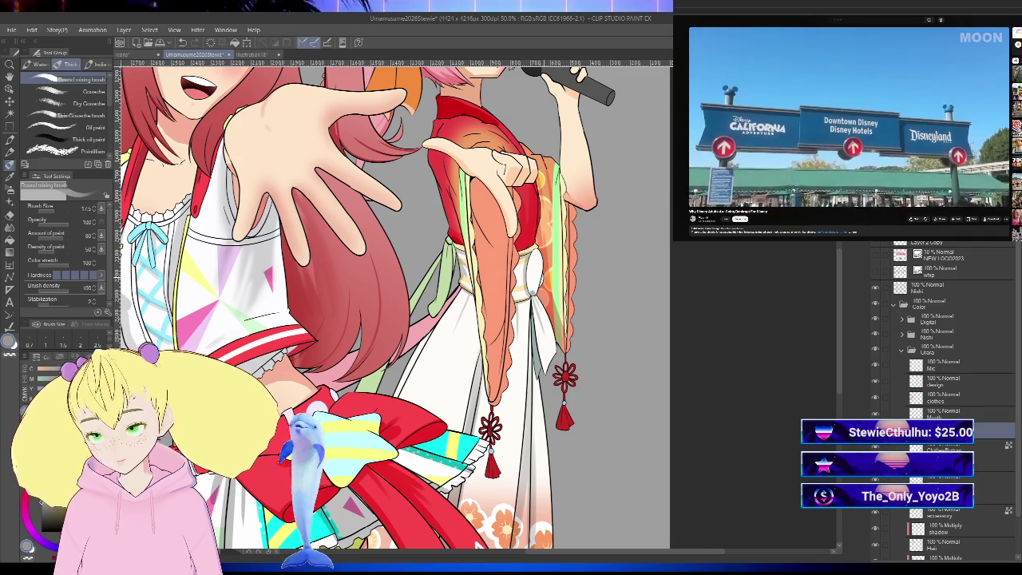
{"action": "scroll", "coordinate": [535, 255], "scroll_direction": "up", "scroll_amount": 4}
{"action": "scroll", "coordinate": [538, 272], "scroll_direction": "down", "scroll_amount": 4}
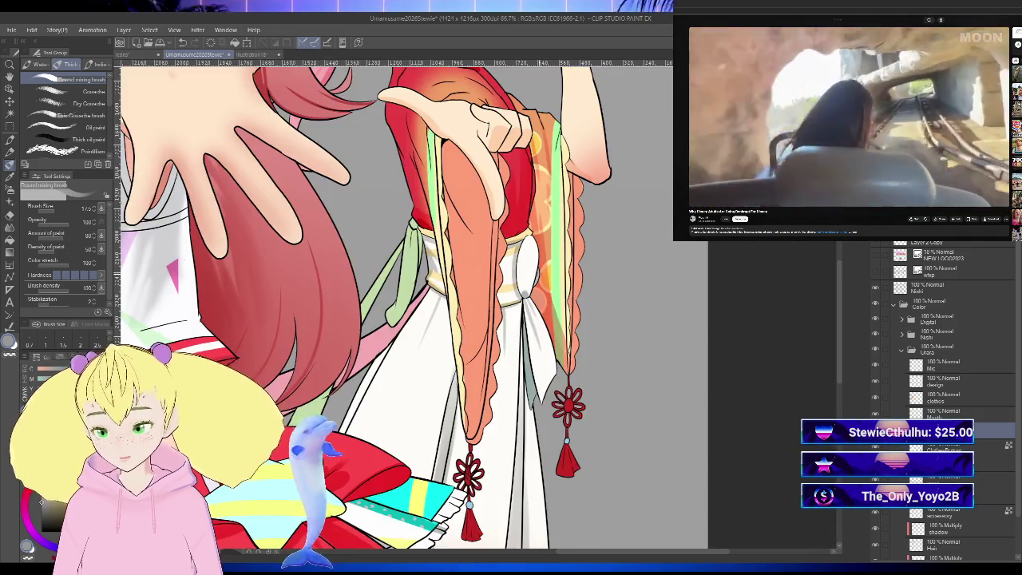
{"action": "key", "text": "h"}
Step: Pan over the braid tassels, bow, skirt and outstretched hand, then zoom out to 33.3%
{"action": "left_click_drag", "start_coordinate": [457, 559], "coordinate": [519, 407]}
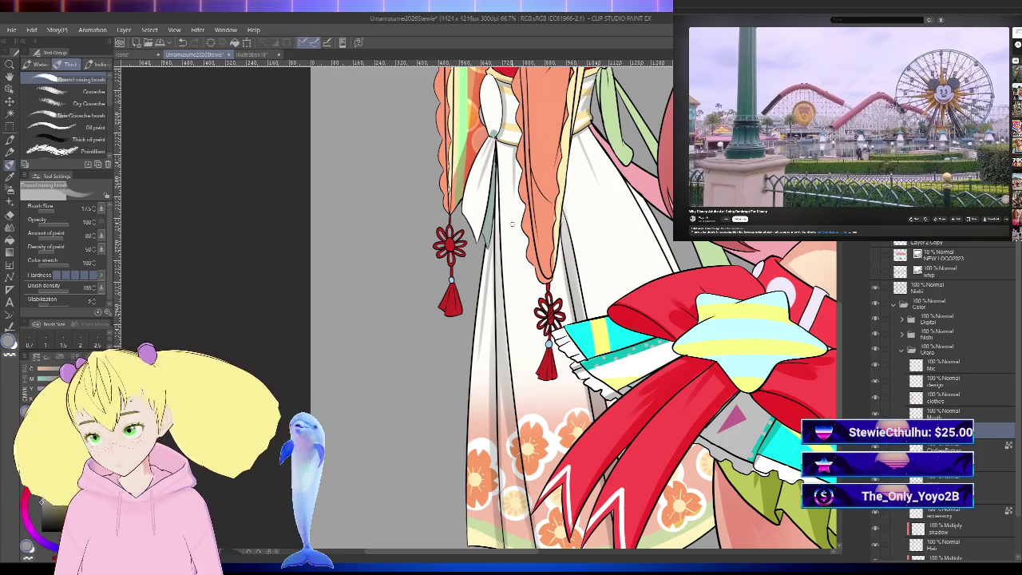
{"action": "left_click_drag", "start_coordinate": [559, 319], "coordinate": [552, 304]}
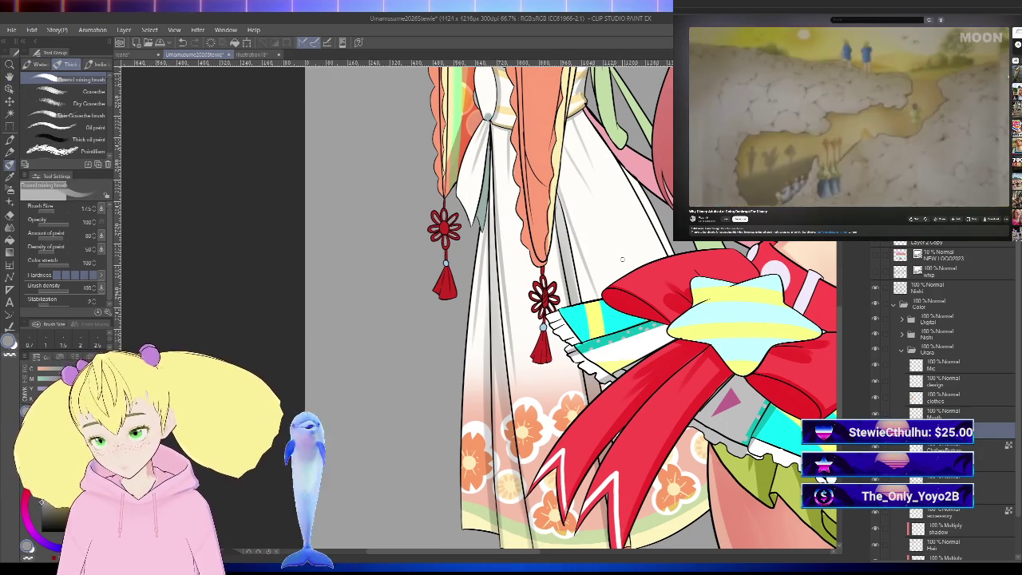
{"action": "scroll", "coordinate": [622, 260], "scroll_direction": "down", "scroll_amount": 5}
{"action": "left_click_drag", "start_coordinate": [559, 320], "coordinate": [400, 360]}
{"action": "scroll", "coordinate": [399, 319], "scroll_direction": "up", "scroll_amount": 3}
{"action": "scroll", "coordinate": [399, 319], "scroll_direction": "up", "scroll_amount": 3}
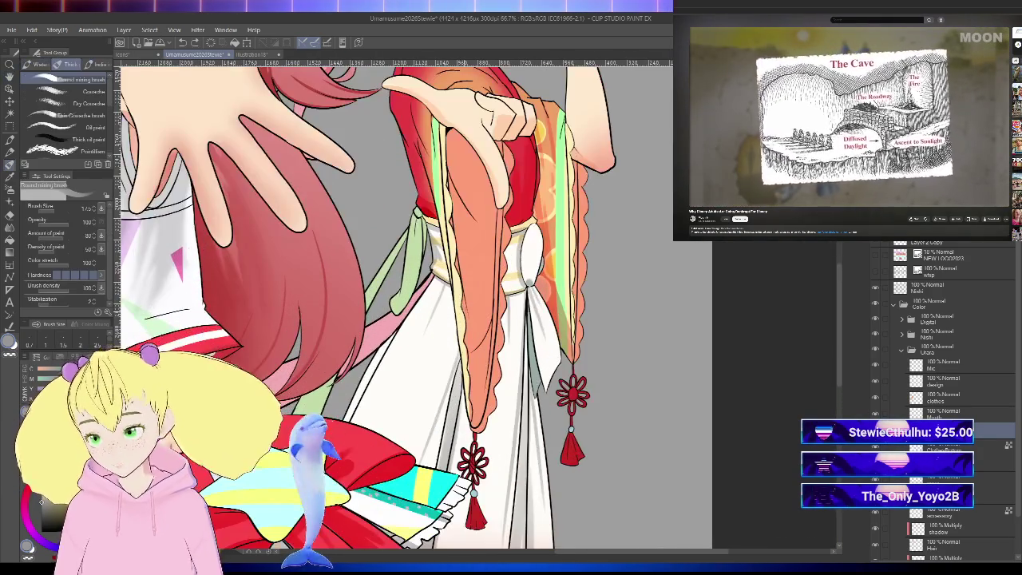
{"action": "key", "text": "space"}
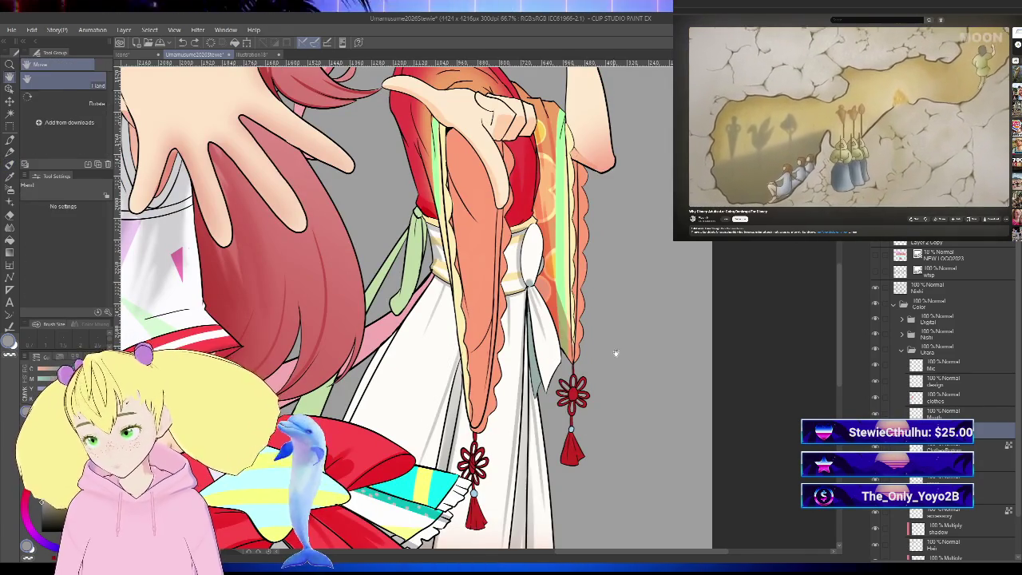
{"action": "left_click_drag", "start_coordinate": [615, 352], "coordinate": [731, 331]}
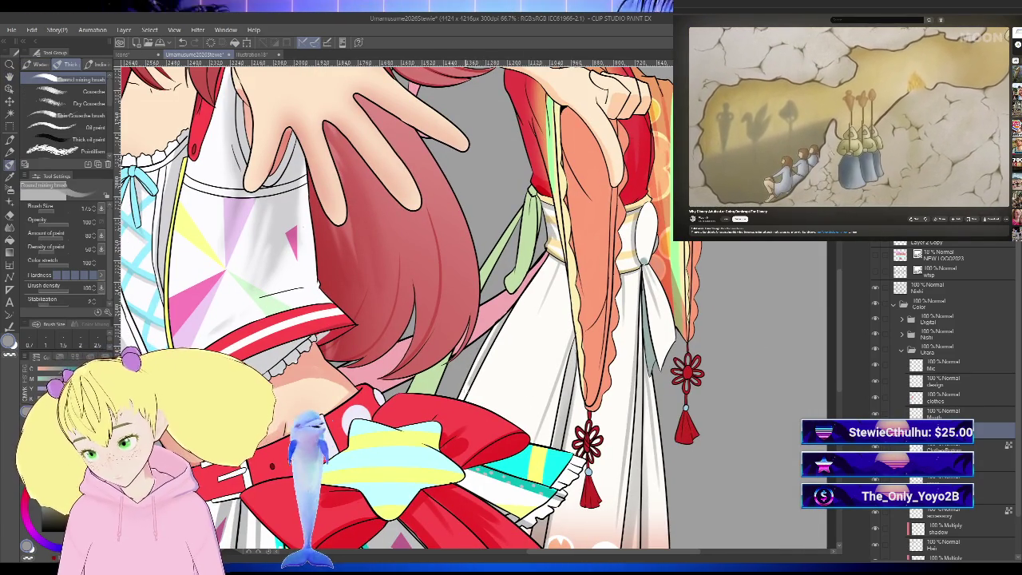
{"action": "scroll", "coordinate": [759, 437], "scroll_direction": "down", "scroll_amount": 2}
{"action": "key", "text": "h"}
{"action": "scroll", "coordinate": [759, 437], "scroll_direction": "up", "scroll_amount": 1}
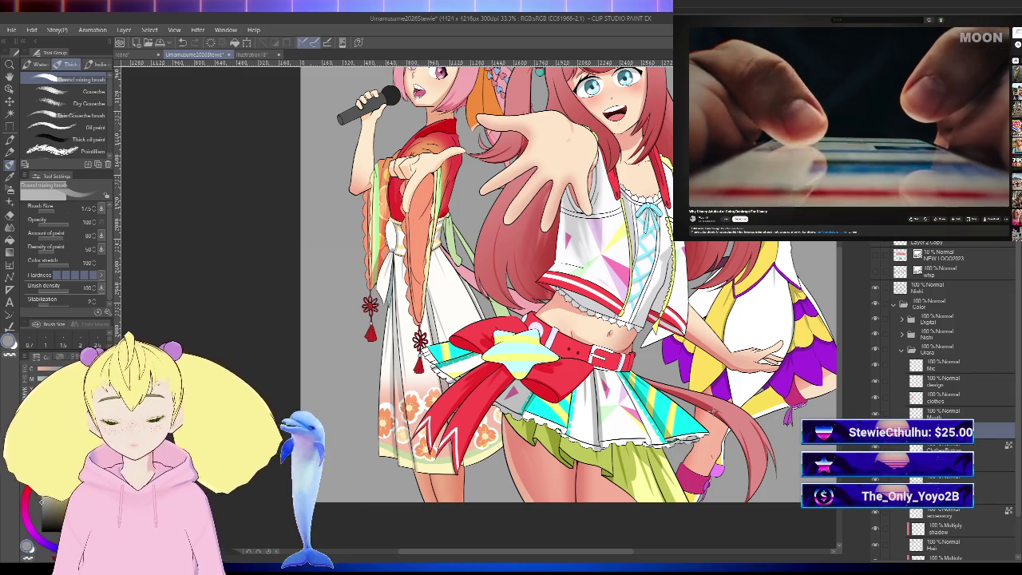
Step: Merge the Multiply 'shadow' layer down into 'skin' with Ctrl+E, then select a higher layer
{"action": "scroll", "coordinate": [767, 440], "scroll_direction": "down", "scroll_amount": 3}
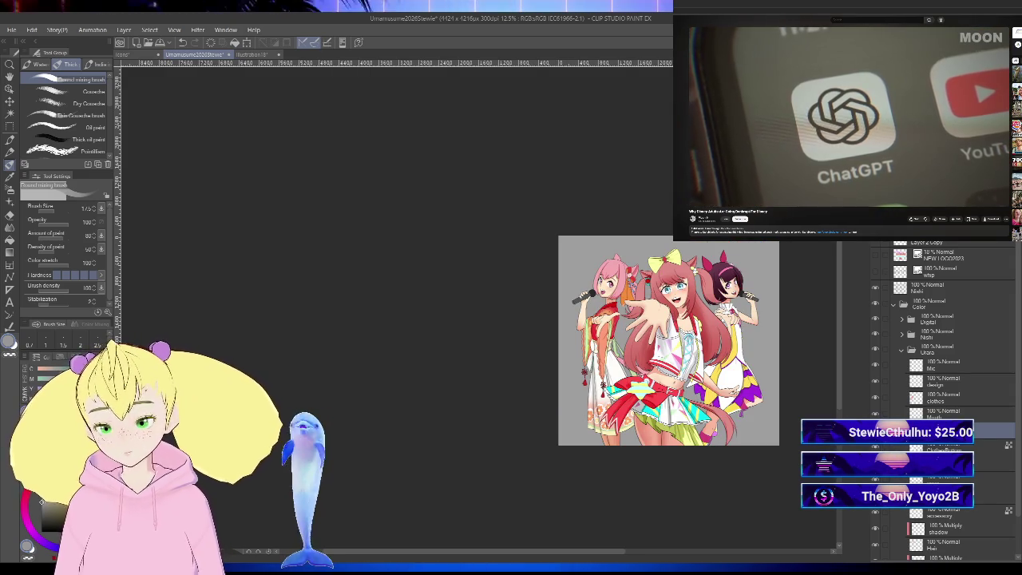
{"action": "key", "text": "h"}
{"action": "key", "text": "b"}
{"action": "scroll", "coordinate": [767, 440], "scroll_direction": "up", "scroll_amount": 3}
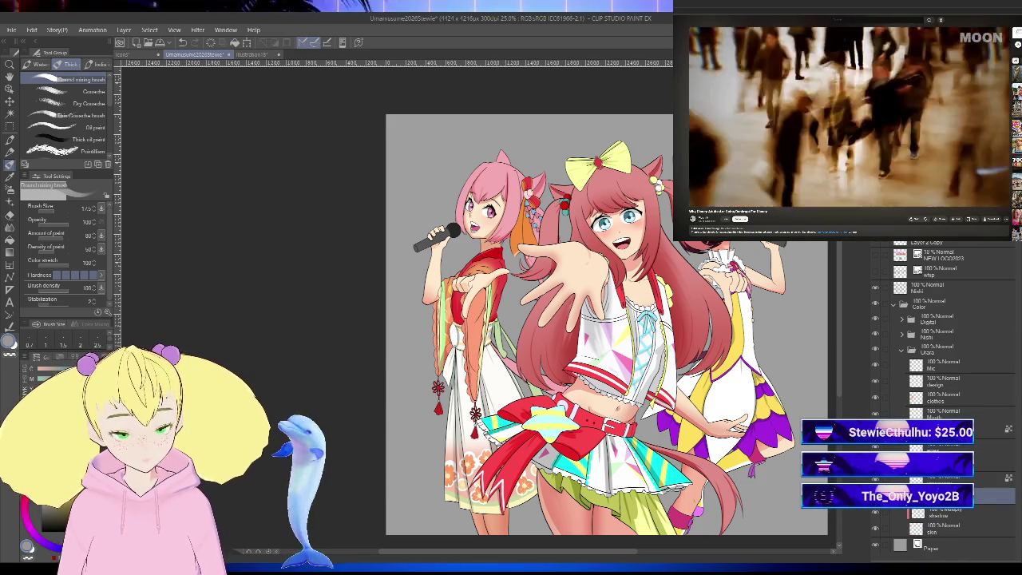
{"action": "key", "text": "alt+bracketleft"}
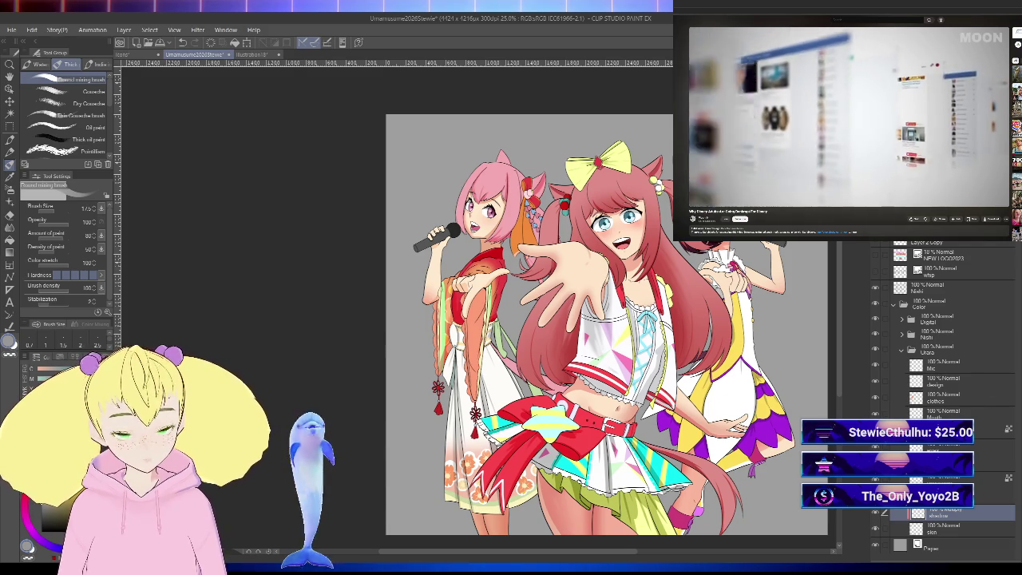
{"action": "key", "text": "ctrl+e"}
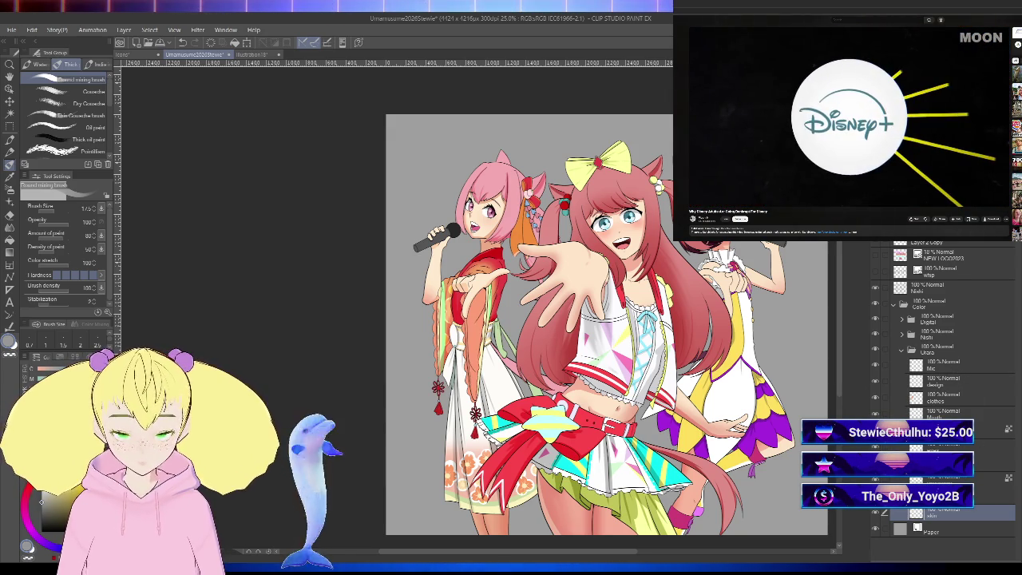
{"action": "left_click", "coordinate": [942, 479]}
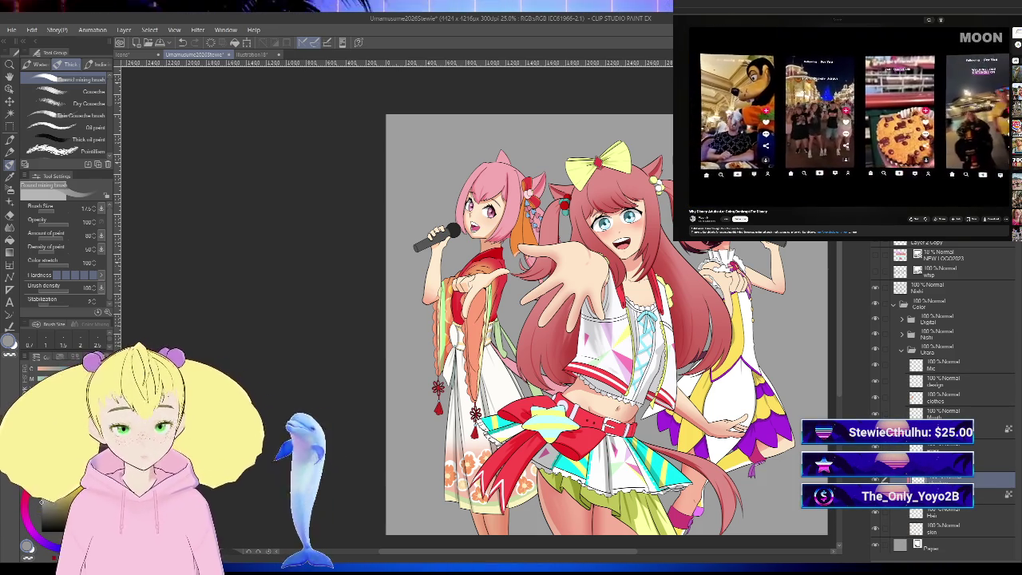
Step: Zoom to 150% on the kimono waist, back to 66.7%, then pan up to her face
{"action": "scroll", "coordinate": [497, 373], "scroll_direction": "up", "scroll_amount": 2}
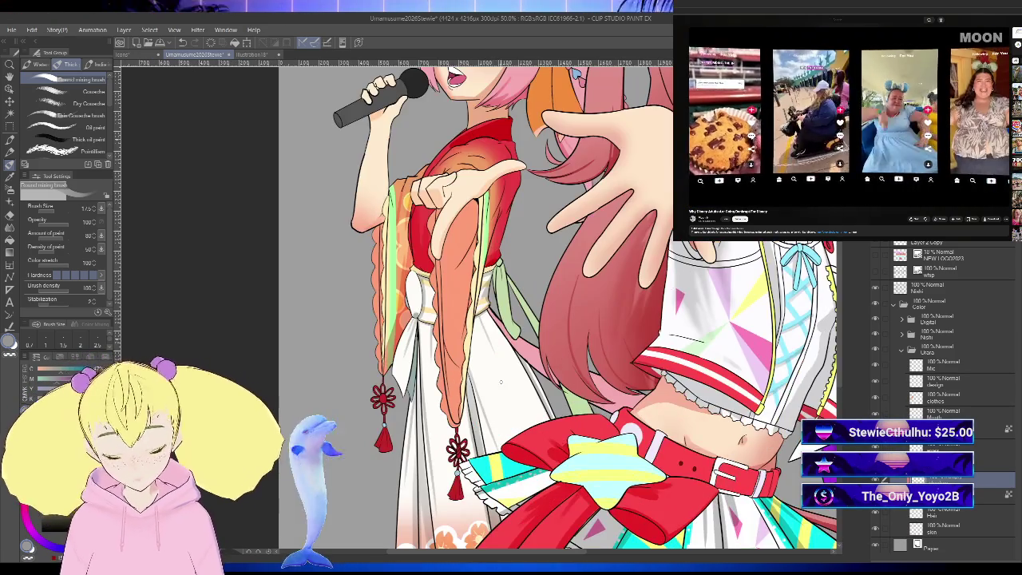
{"action": "left_click_drag", "start_coordinate": [523, 363], "coordinate": [638, 348]}
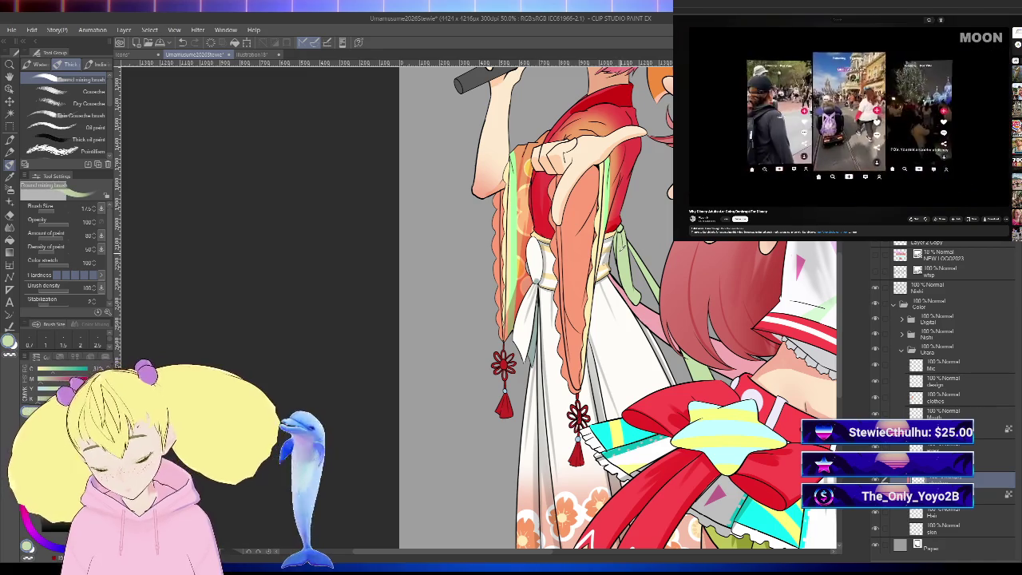
{"action": "scroll", "coordinate": [628, 246], "scroll_direction": "up", "scroll_amount": 4}
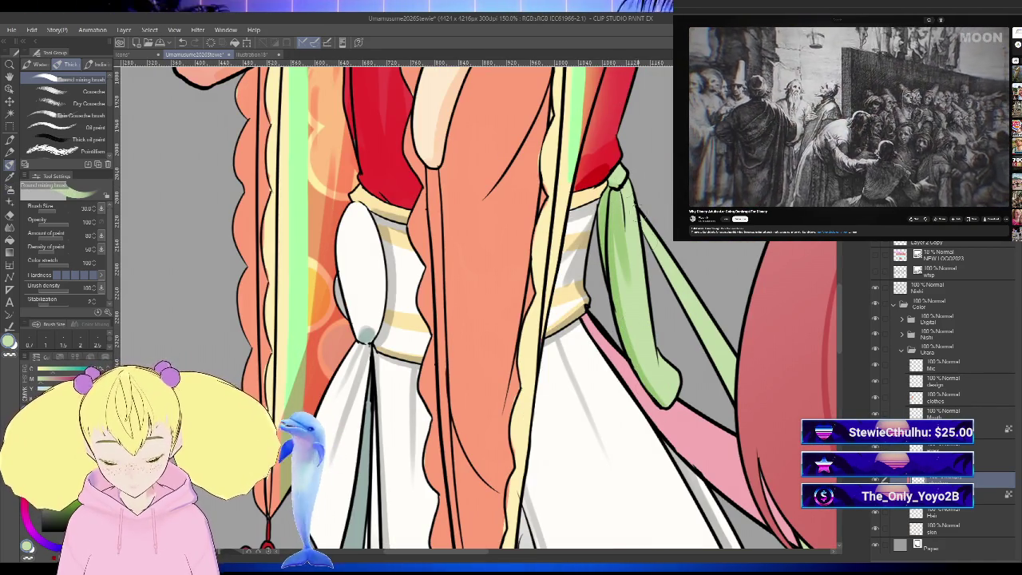
{"action": "scroll", "coordinate": [770, 508], "scroll_direction": "down", "scroll_amount": 3}
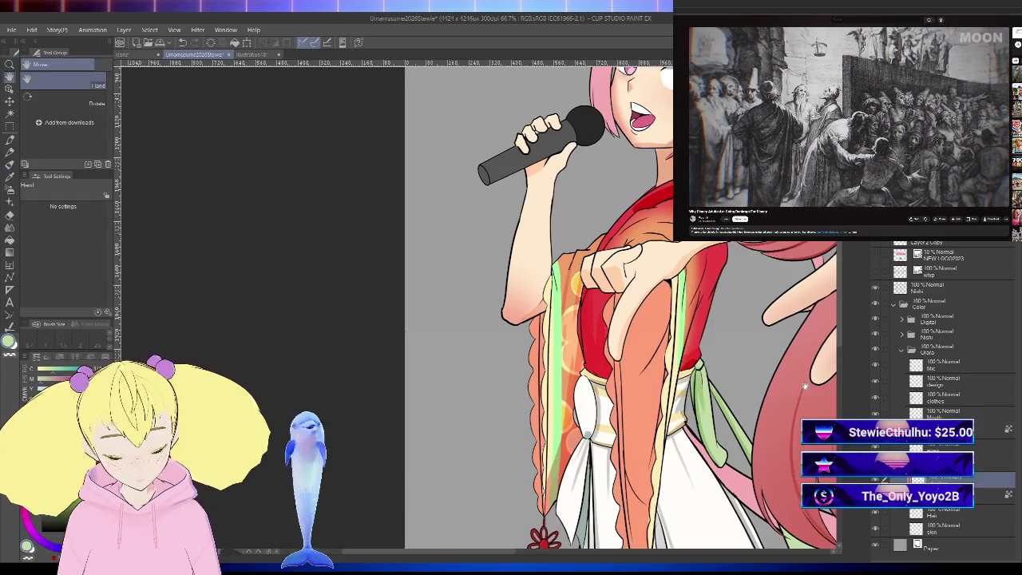
{"action": "left_click_drag", "start_coordinate": [785, 377], "coordinate": [645, 351]}
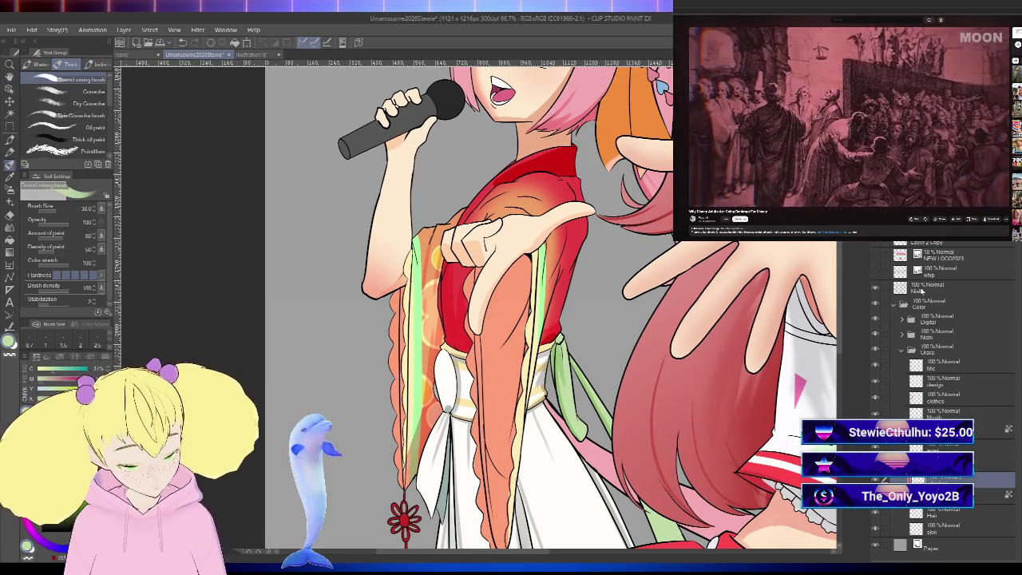
{"action": "left_click_drag", "start_coordinate": [559, 239], "coordinate": [535, 440]}
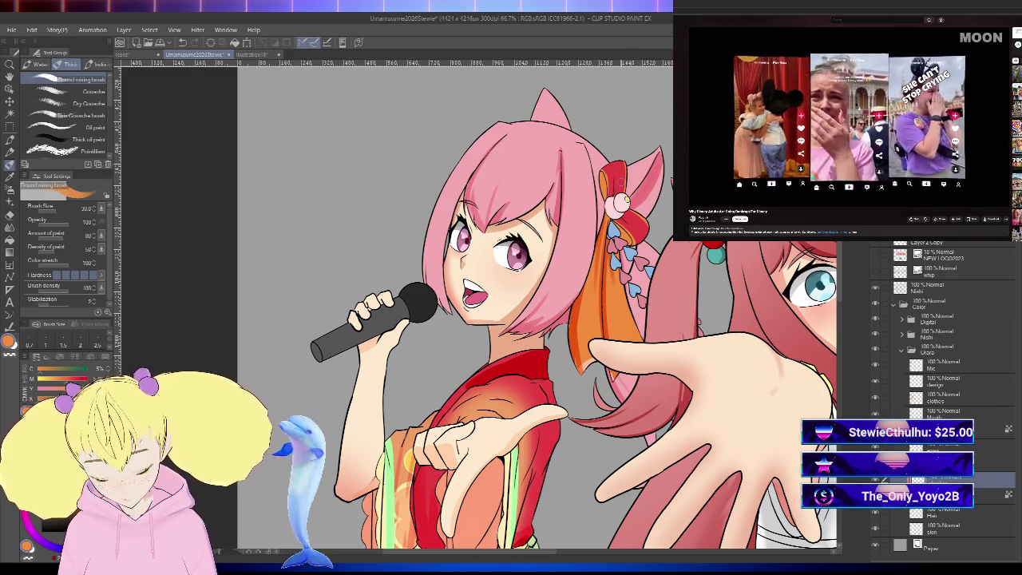
{"action": "scroll", "coordinate": [591, 172], "scroll_direction": "up", "scroll_amount": 3}
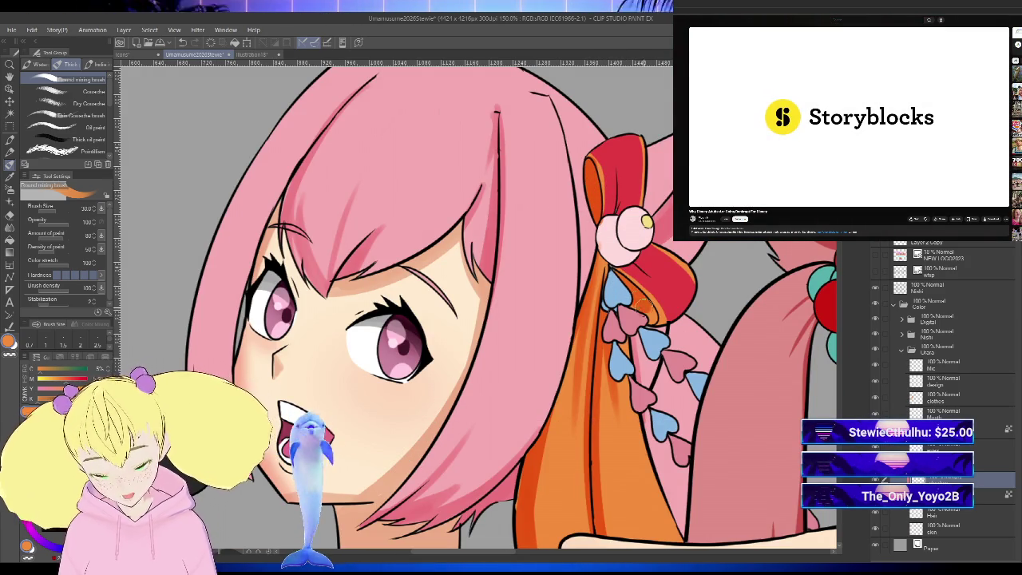
{"action": "scroll", "coordinate": [639, 304], "scroll_direction": "down", "scroll_amount": 2}
{"action": "scroll", "coordinate": [639, 304], "scroll_direction": "down", "scroll_amount": 2}
{"action": "scroll", "coordinate": [639, 303], "scroll_direction": "up", "scroll_amount": 1}
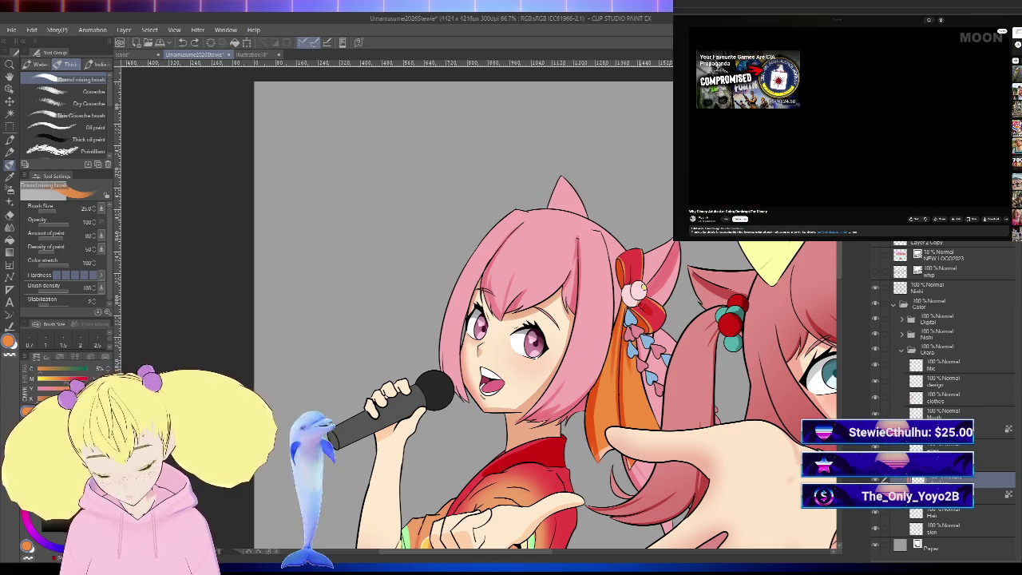
{"action": "scroll", "coordinate": [633, 292], "scroll_direction": "up", "scroll_amount": 3}
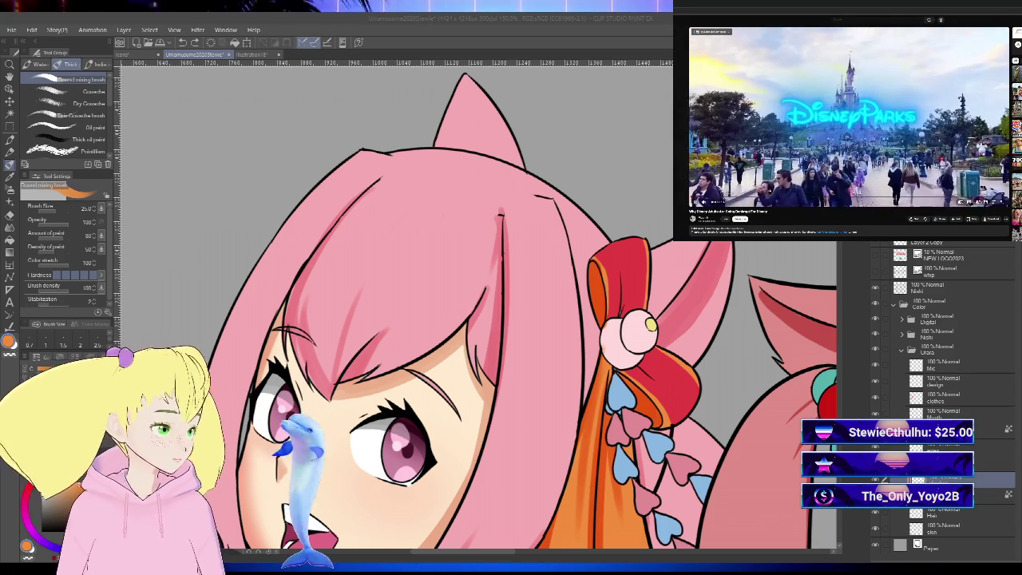
{"action": "left_click", "coordinate": [892, 110]}
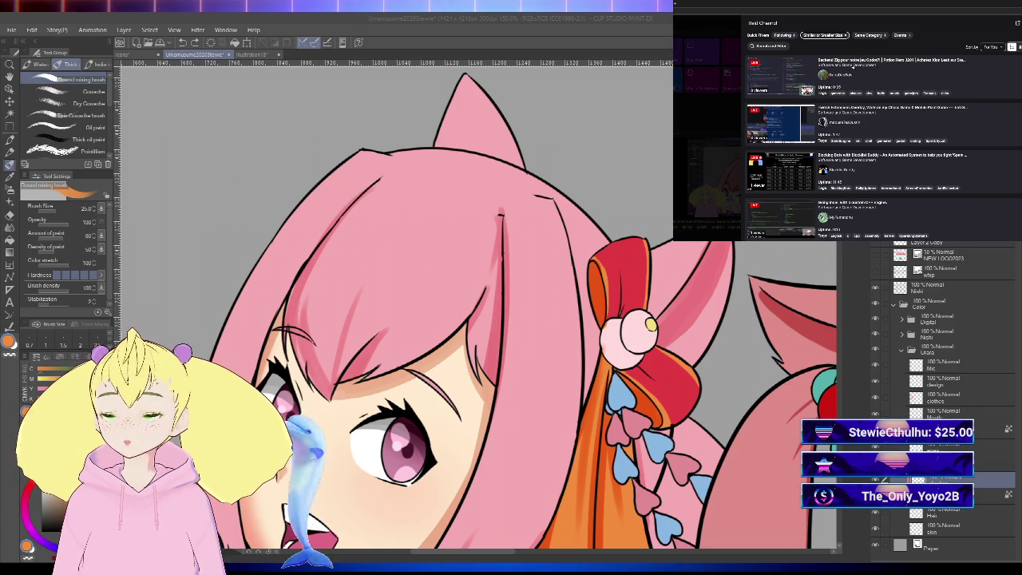
Step: Scroll through the raid channel list and filter it to Following channels only
{"action": "scroll", "coordinate": [878, 148], "scroll_direction": "down", "scroll_amount": 2}
{"action": "scroll", "coordinate": [878, 148], "scroll_direction": "up", "scroll_amount": 2}
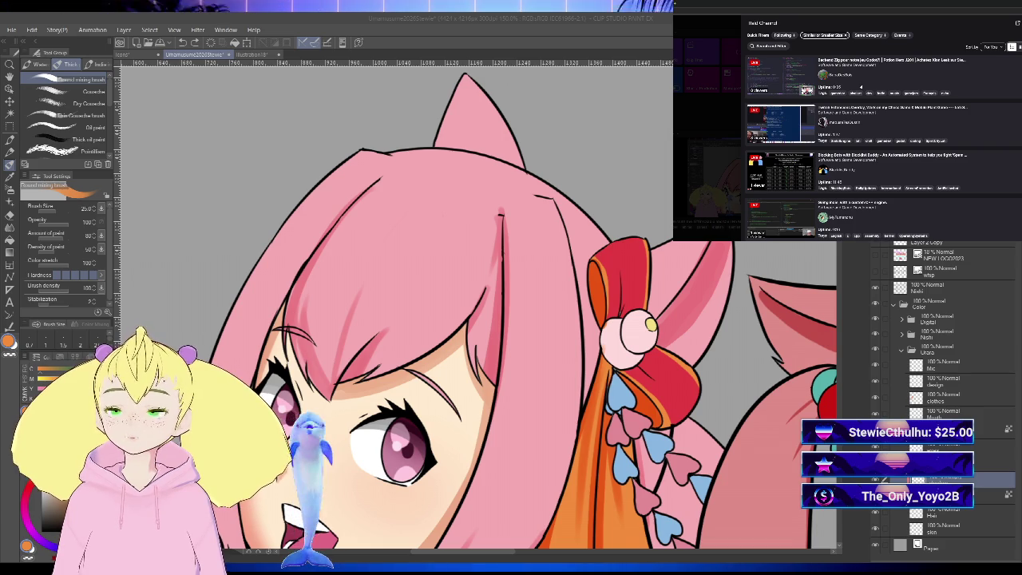
{"action": "scroll", "coordinate": [860, 87], "scroll_direction": "down", "scroll_amount": 1}
{"action": "scroll", "coordinate": [860, 86], "scroll_direction": "down", "scroll_amount": 1}
{"action": "scroll", "coordinate": [860, 87], "scroll_direction": "down", "scroll_amount": 1}
{"action": "scroll", "coordinate": [861, 87], "scroll_direction": "down", "scroll_amount": 1}
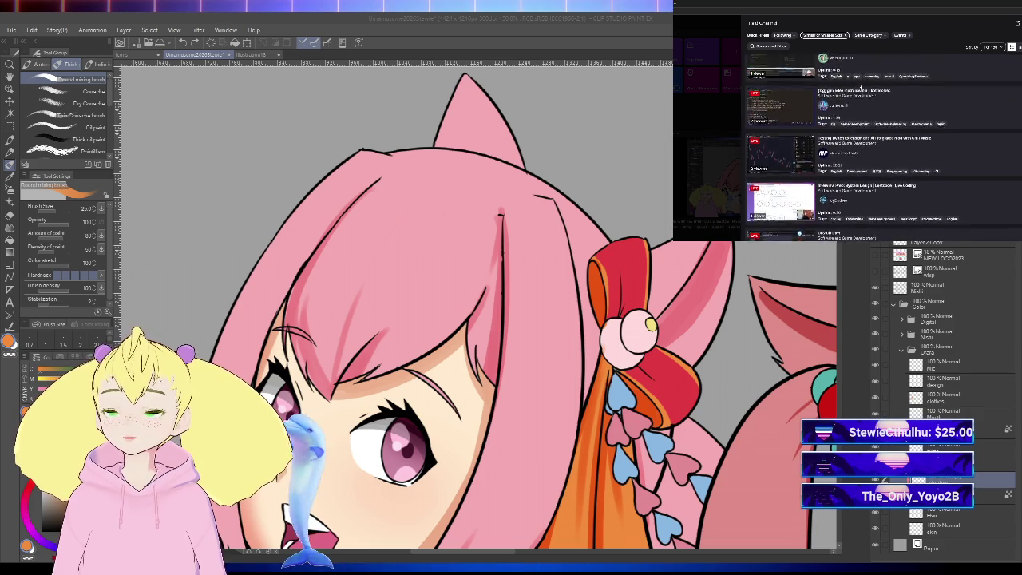
{"action": "scroll", "coordinate": [859, 86], "scroll_direction": "down", "scroll_amount": 1}
{"action": "scroll", "coordinate": [860, 87], "scroll_direction": "down", "scroll_amount": 2}
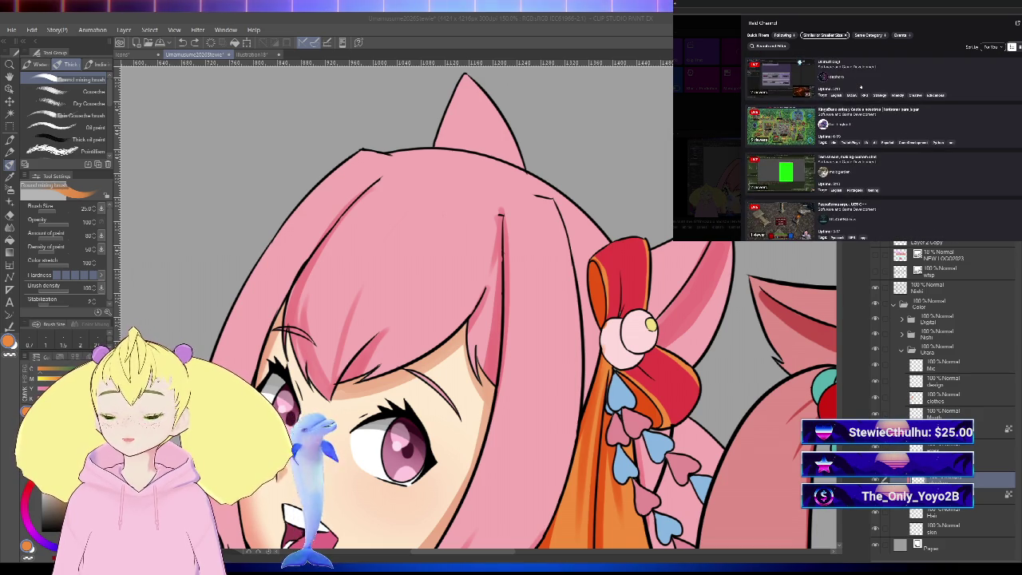
{"action": "scroll", "coordinate": [860, 86], "scroll_direction": "down", "scroll_amount": 2}
{"action": "scroll", "coordinate": [856, 136], "scroll_direction": "down", "scroll_amount": 2}
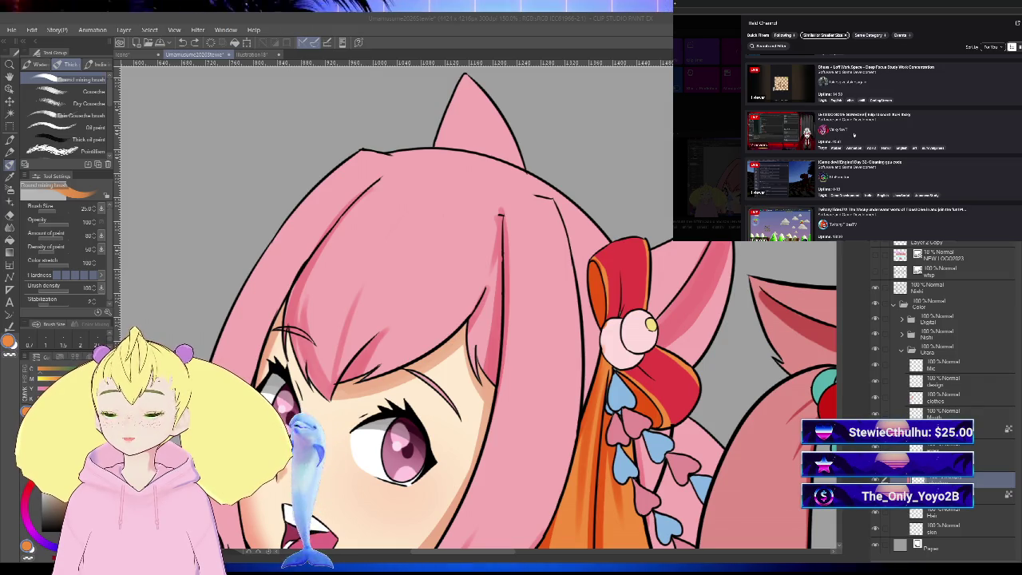
{"action": "scroll", "coordinate": [855, 138], "scroll_direction": "down", "scroll_amount": 2}
{"action": "scroll", "coordinate": [855, 137], "scroll_direction": "down", "scroll_amount": 2}
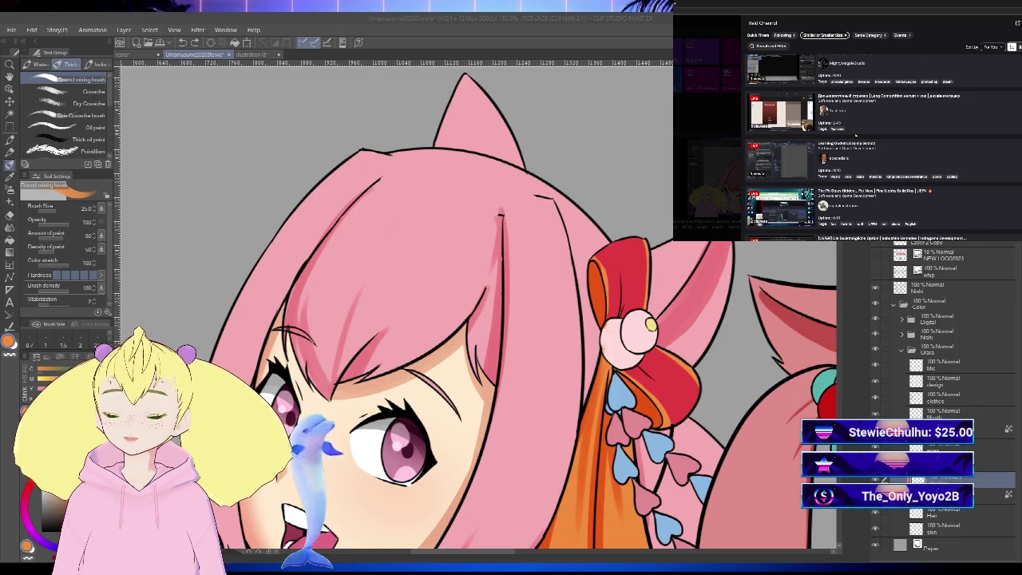
{"action": "scroll", "coordinate": [856, 137], "scroll_direction": "down", "scroll_amount": 2}
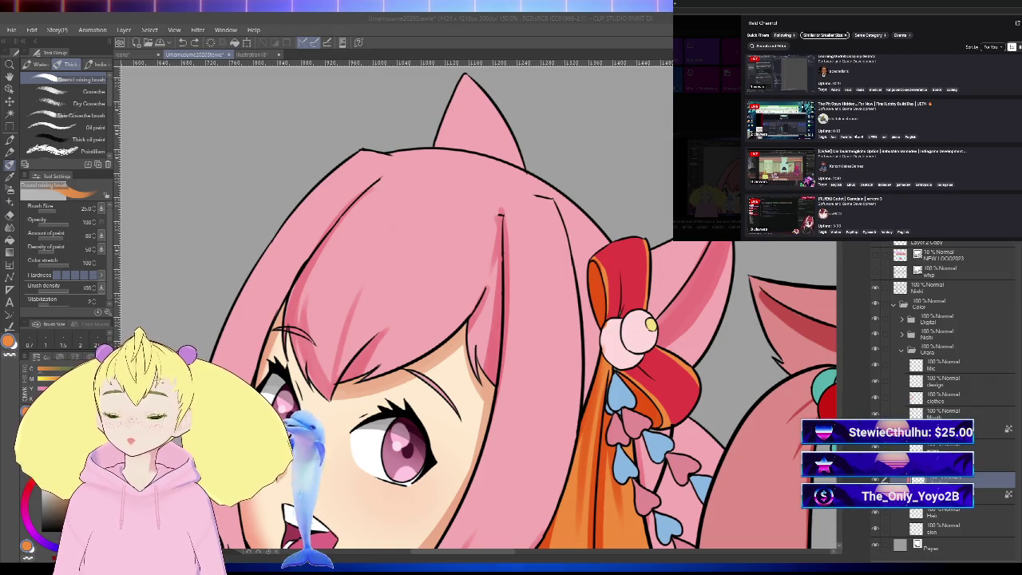
{"action": "scroll", "coordinate": [856, 137], "scroll_direction": "down", "scroll_amount": 1}
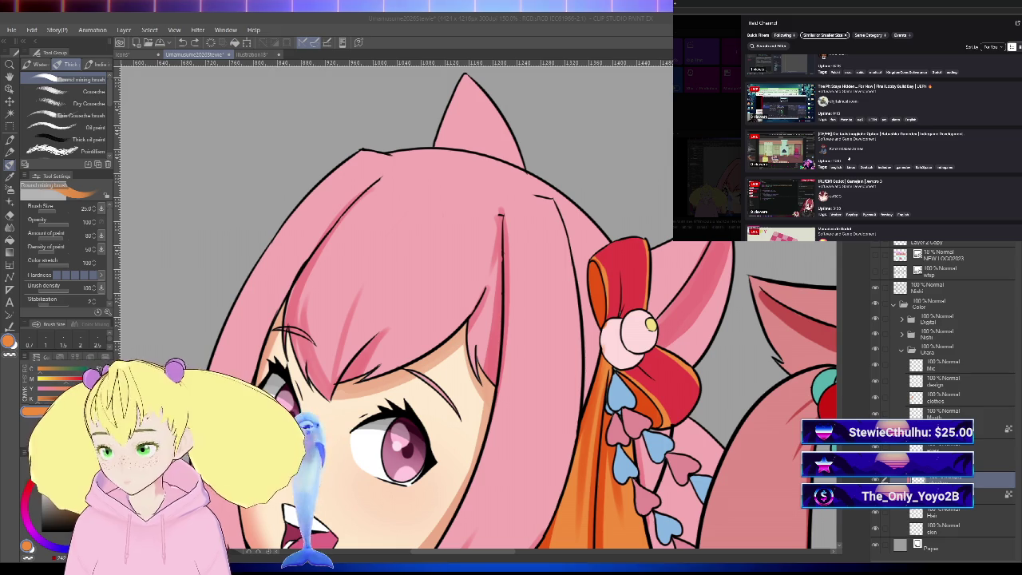
{"action": "scroll", "coordinate": [850, 157], "scroll_direction": "down", "scroll_amount": 2}
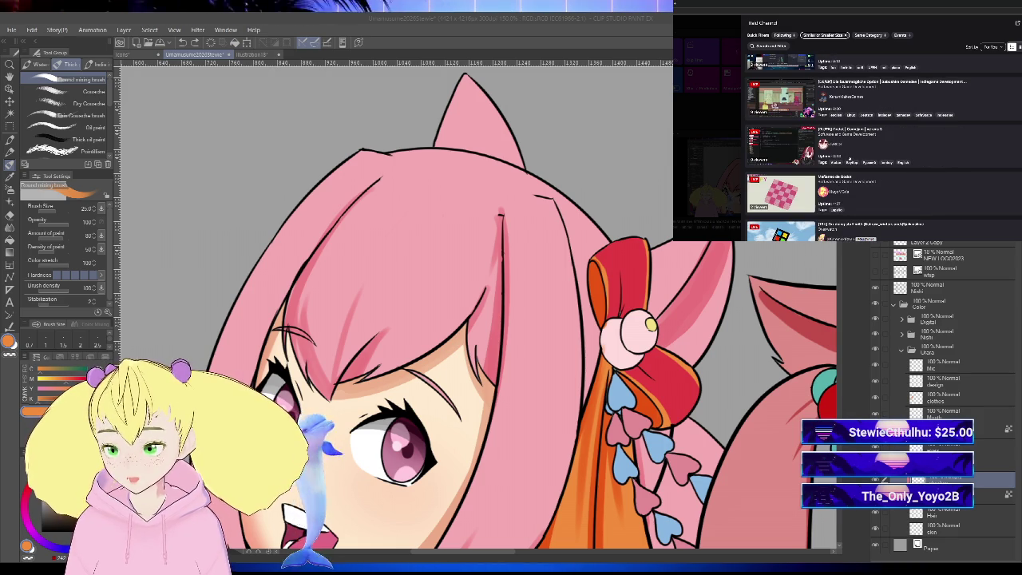
{"action": "scroll", "coordinate": [879, 148], "scroll_direction": "down", "scroll_amount": 3}
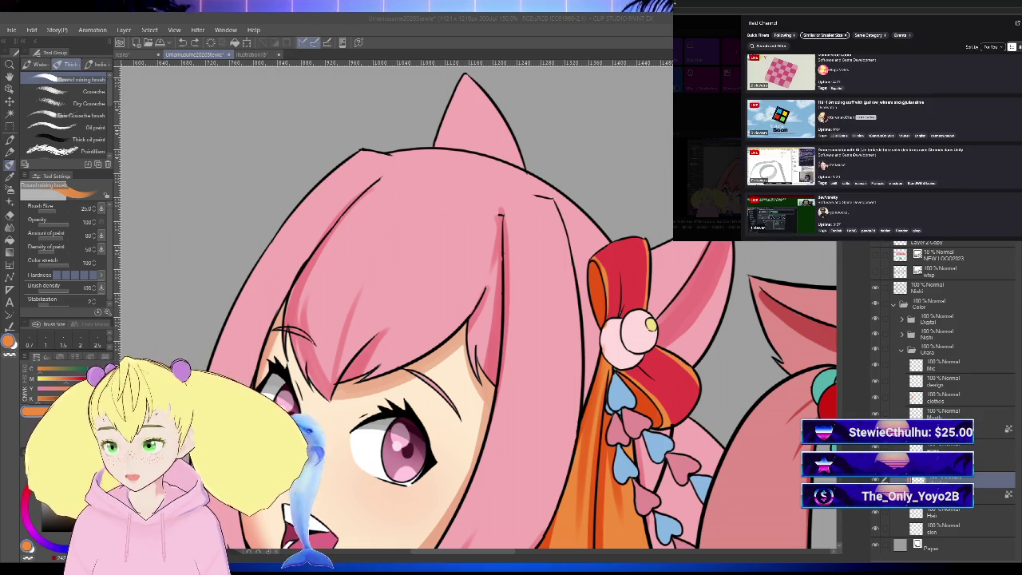
{"action": "scroll", "coordinate": [853, 157], "scroll_direction": "down", "scroll_amount": 2}
{"action": "scroll", "coordinate": [853, 157], "scroll_direction": "down", "scroll_amount": 2}
{"action": "scroll", "coordinate": [852, 156], "scroll_direction": "down", "scroll_amount": 2}
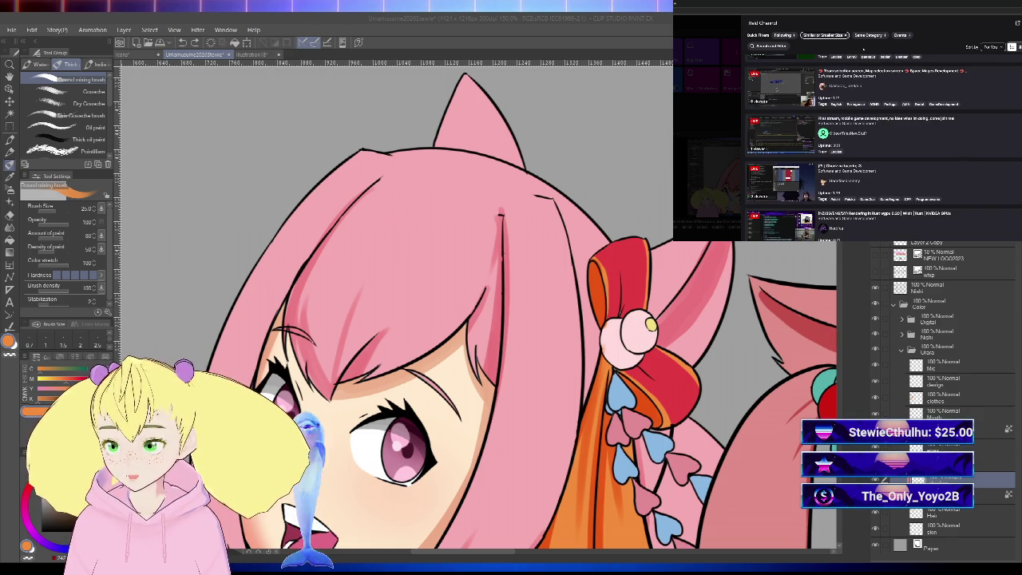
{"action": "scroll", "coordinate": [879, 148], "scroll_direction": "down", "scroll_amount": 2}
{"action": "scroll", "coordinate": [878, 148], "scroll_direction": "down", "scroll_amount": 1}
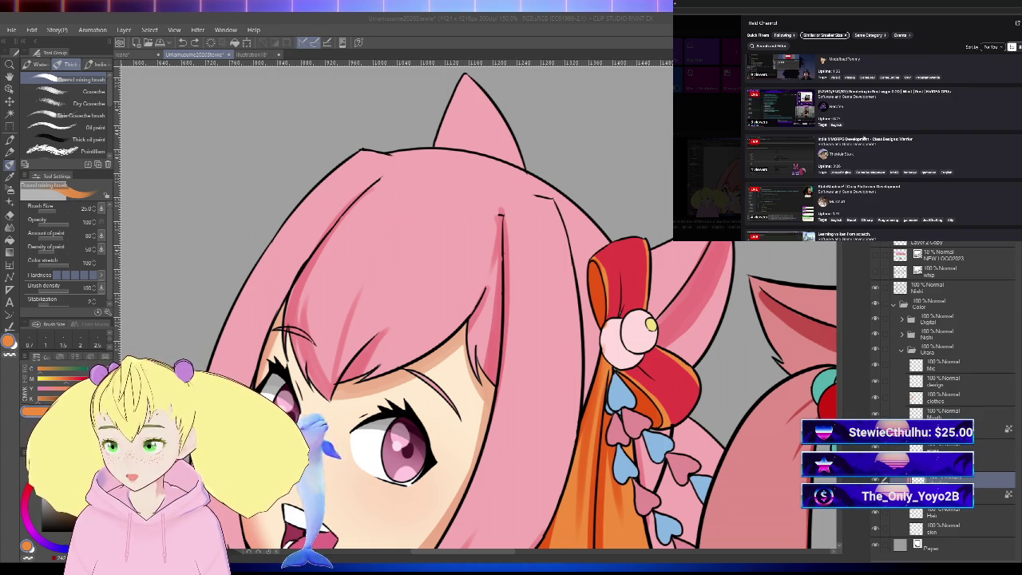
{"action": "scroll", "coordinate": [844, 94], "scroll_direction": "down", "scroll_amount": 1}
{"action": "scroll", "coordinate": [844, 94], "scroll_direction": "down", "scroll_amount": 1}
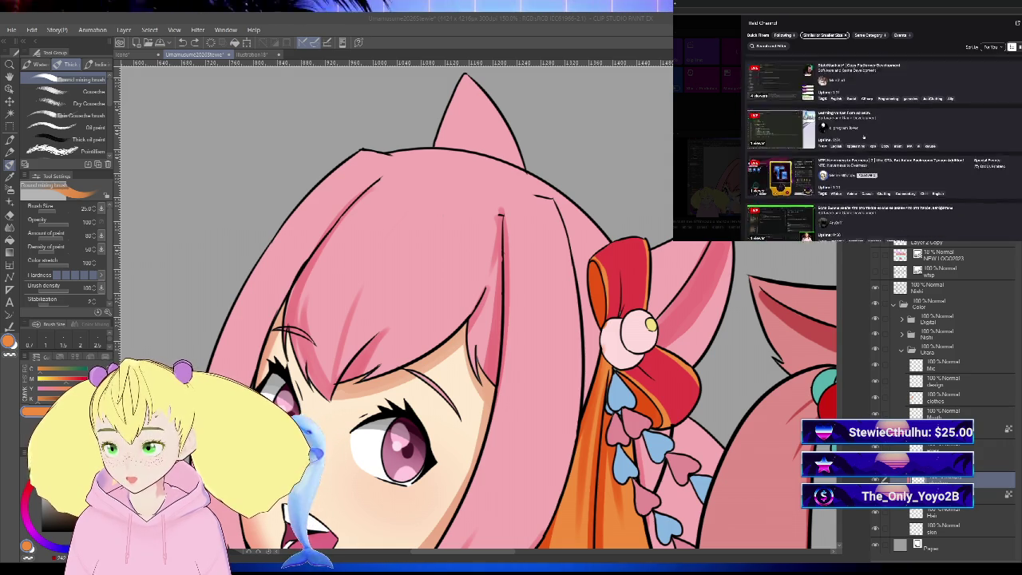
{"action": "scroll", "coordinate": [844, 93], "scroll_direction": "down", "scroll_amount": 1}
{"action": "scroll", "coordinate": [878, 159], "scroll_direction": "down", "scroll_amount": 2}
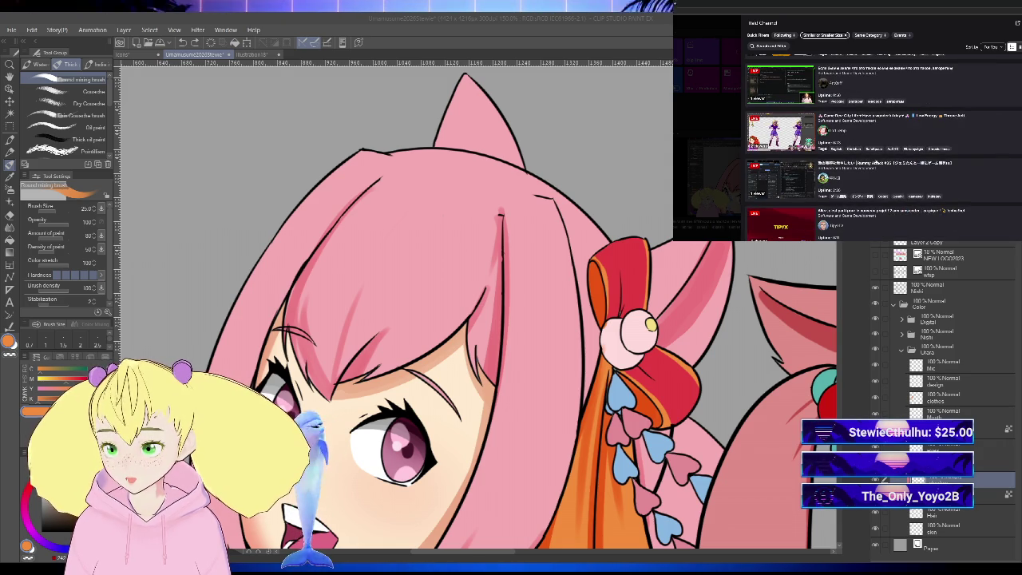
{"action": "scroll", "coordinate": [876, 161], "scroll_direction": "down", "scroll_amount": 2}
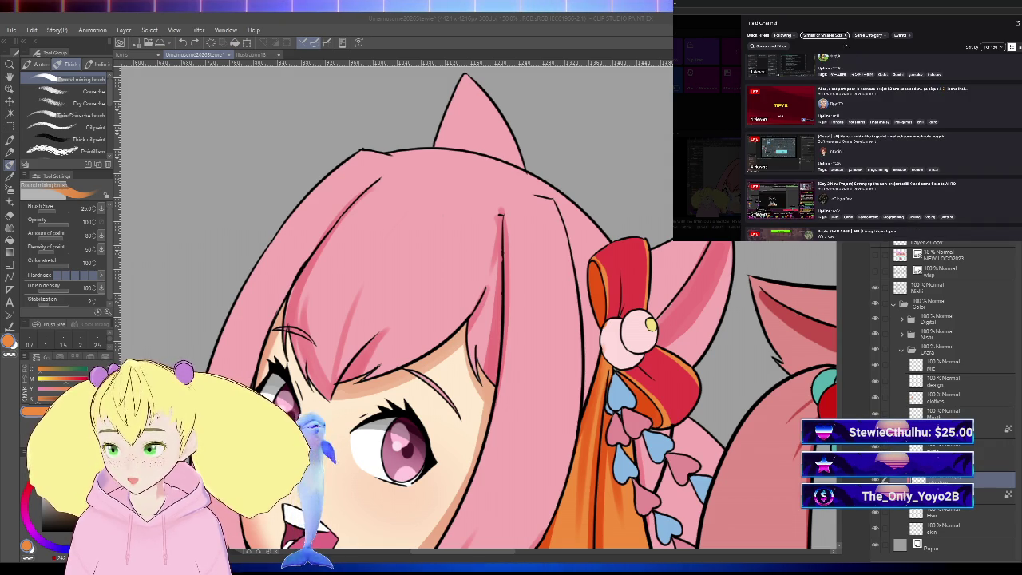
{"action": "left_click", "coordinate": [795, 35]}
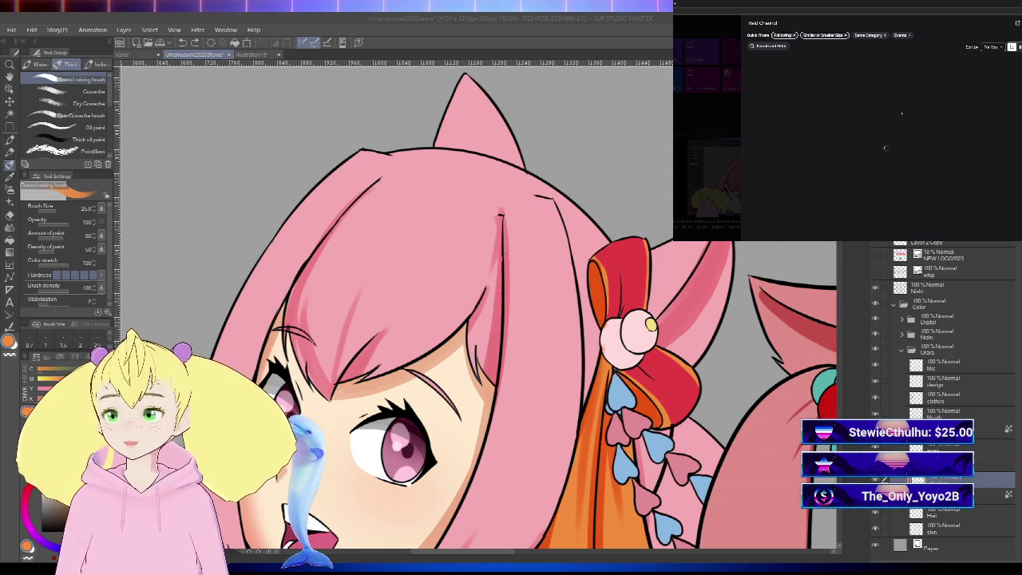